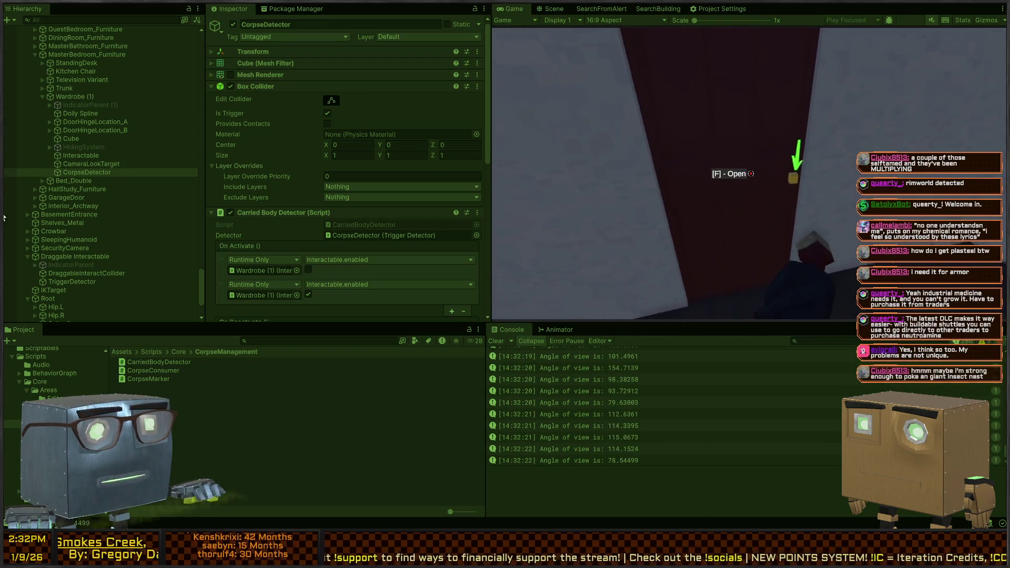
Open the wardrobe with F and drag the corpse into it, checking the result in the Scene view.
key("f")
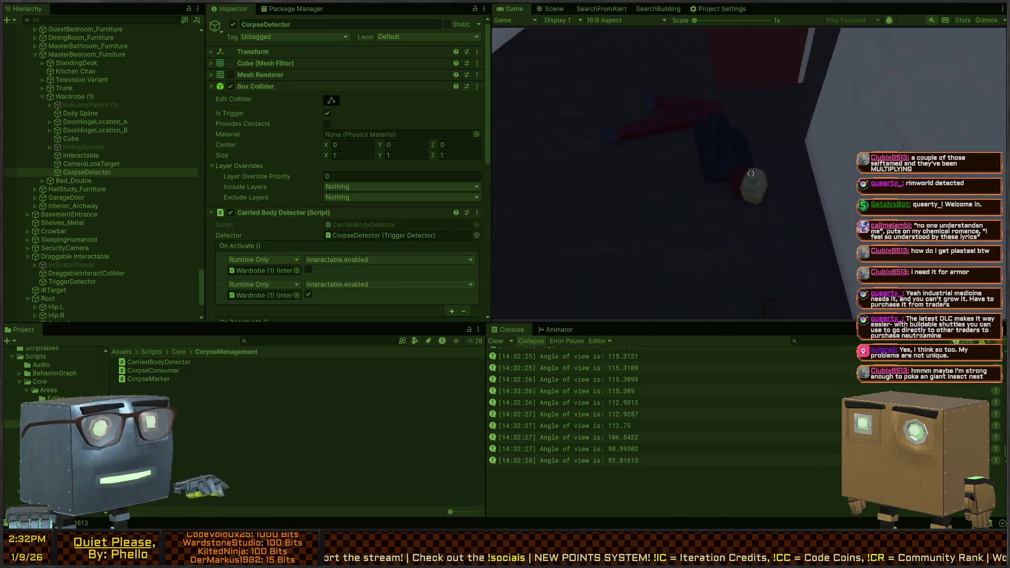
key("f")
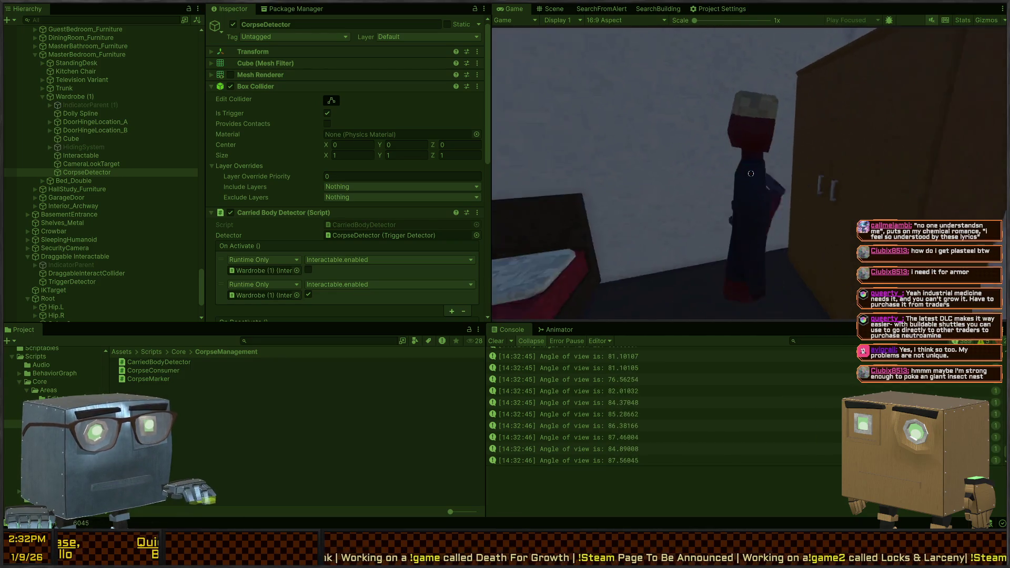
key("ctrl+2")
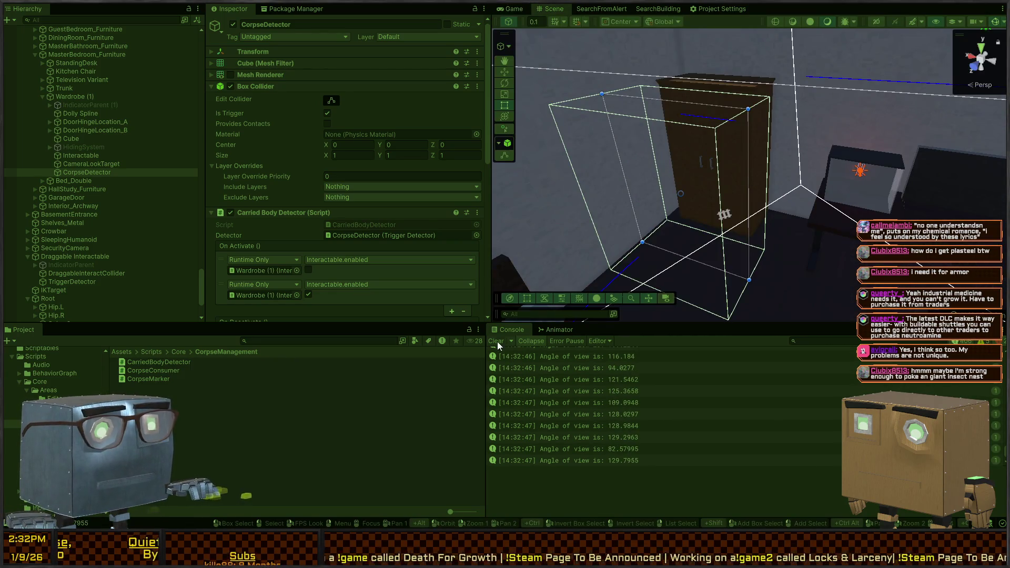
key("ctrl+2")
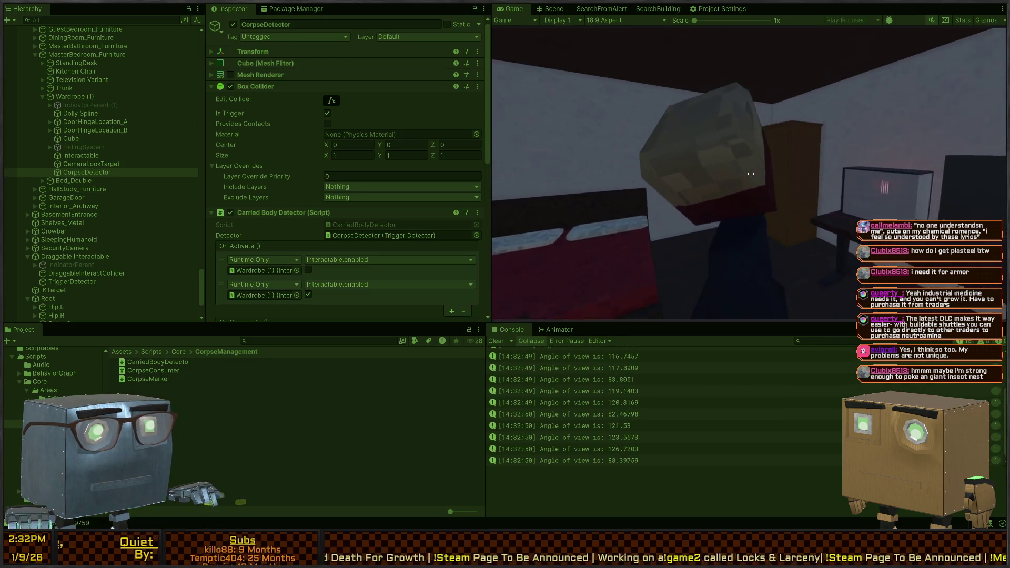
Show the wardrobe's trigger box and open the NullReferenceException's source from the Console.
key("ctrl+1")
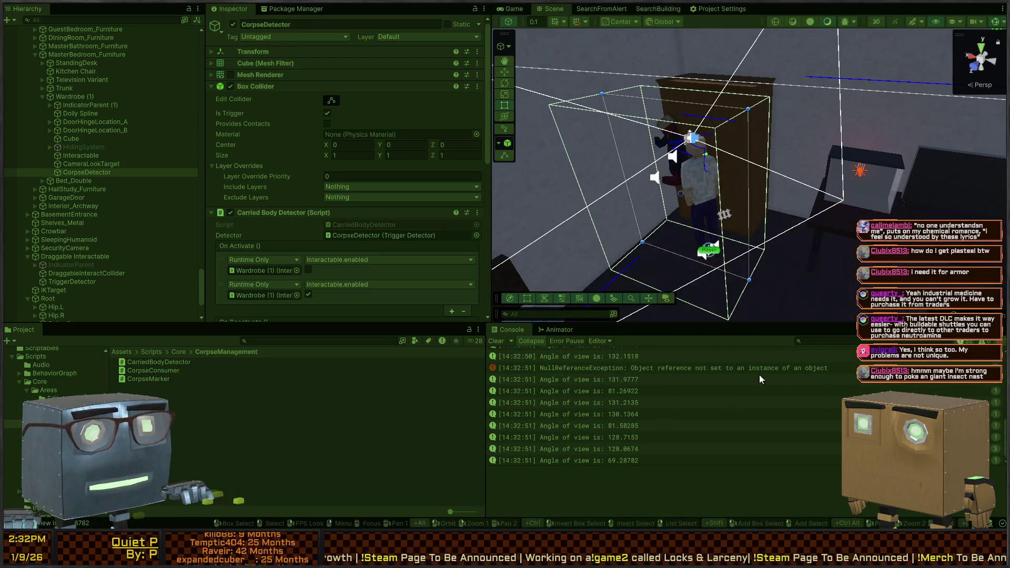
left_click(732, 372)
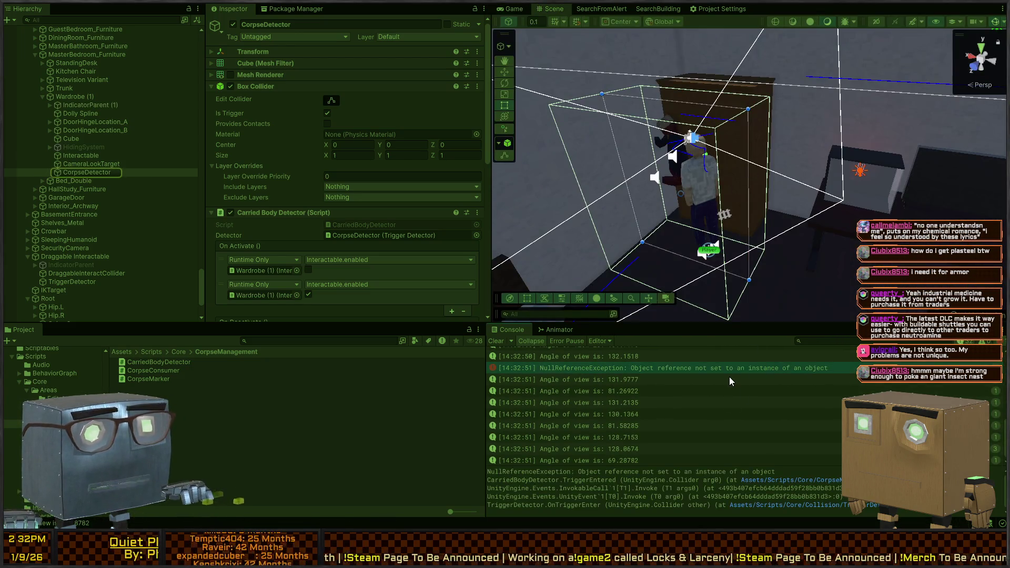
double_click(693, 366)
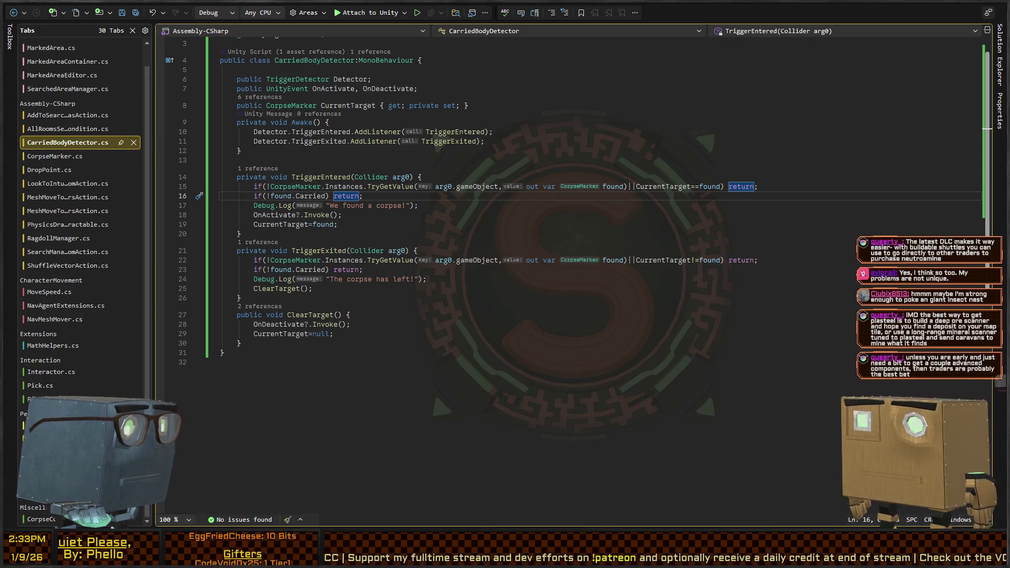
Trace the null found variable on CarriedBodyDetector line 16 to CorpseMarker's Carried property and its _draggable field.
left_click(556, 189)
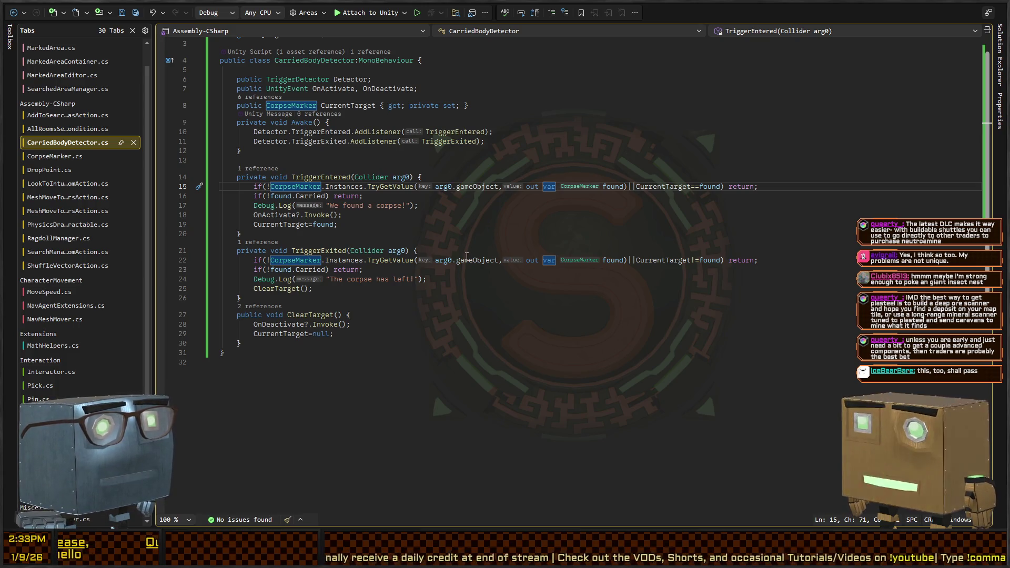
key("alt+Tab")
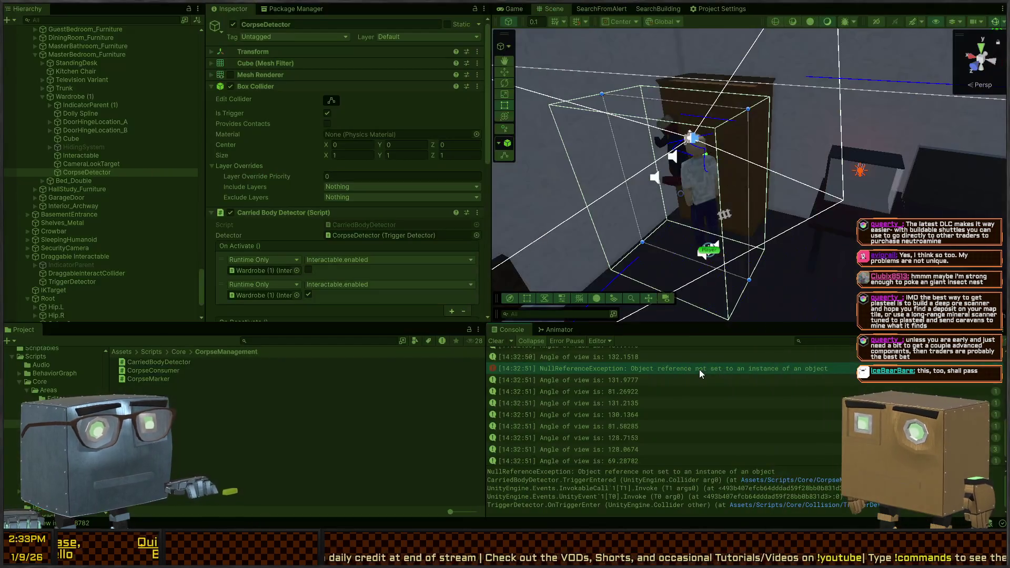
left_click(774, 486)
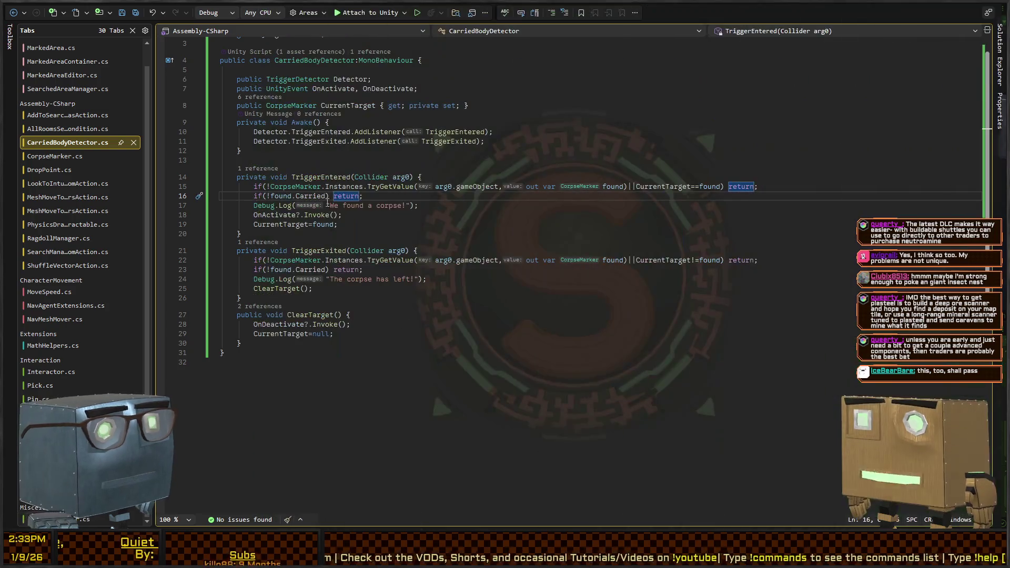
left_click(285, 196)
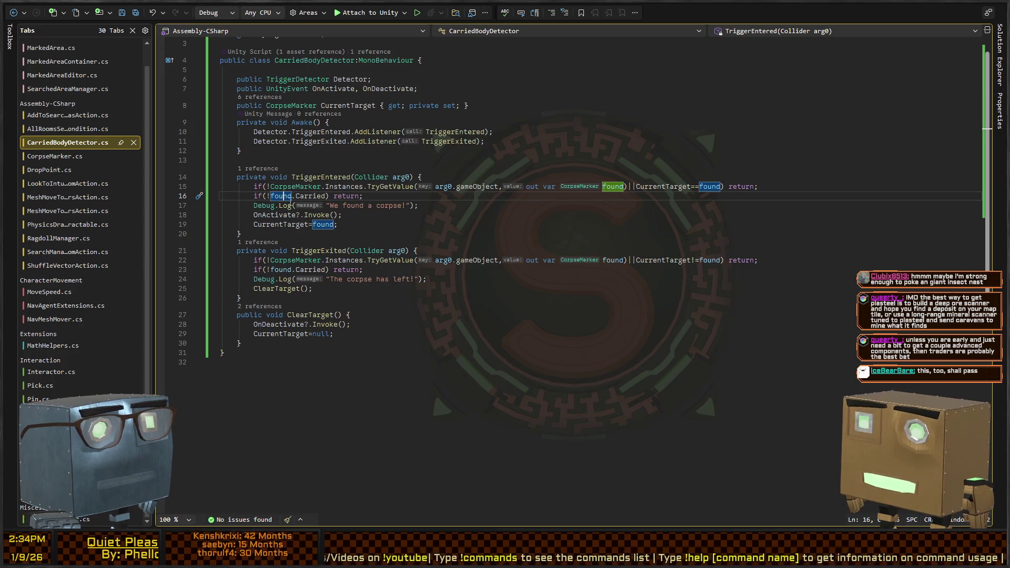
left_click(305, 196, "ctrl")
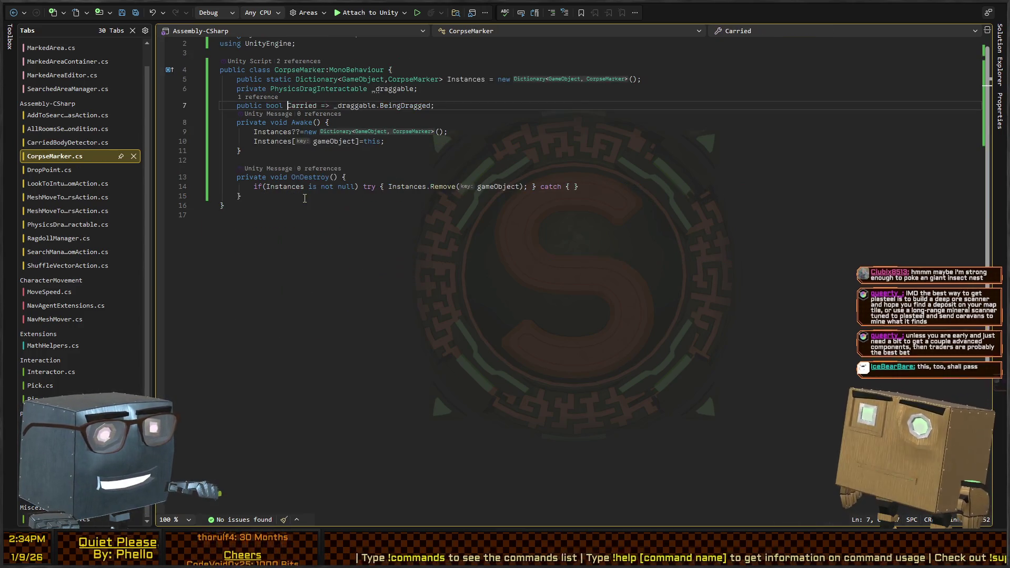
left_click(358, 105)
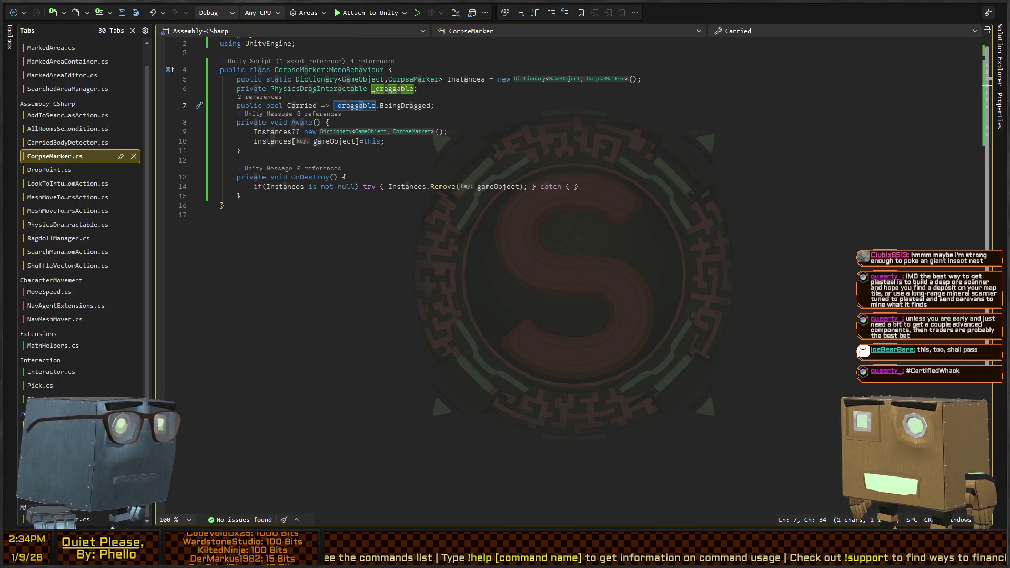
key("alt+Tab")
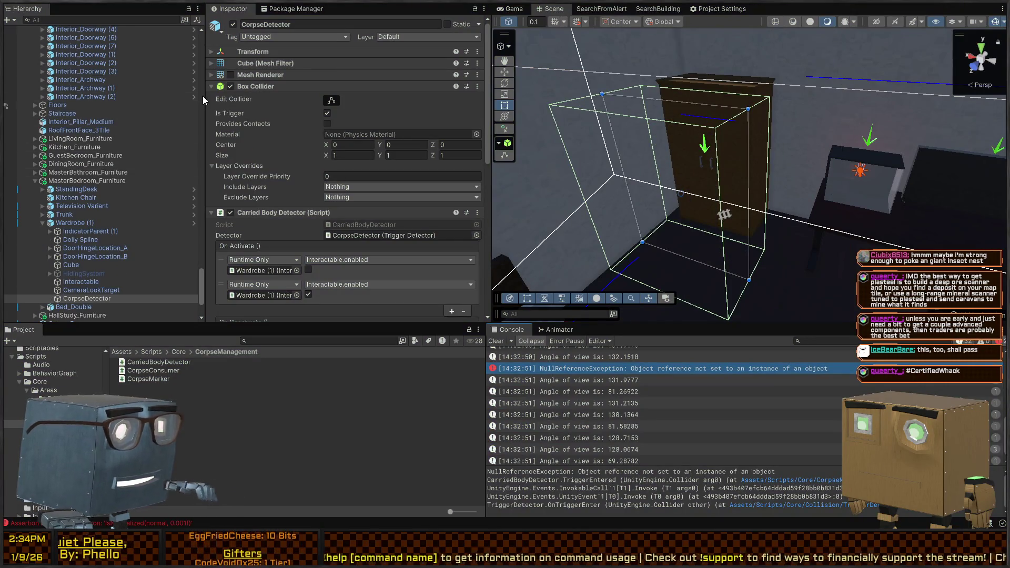
Fly the Scene camera to Guard (3), select it and frame it.
mouse_move(765, 191)
left_mouse_down()
mouse_move(399, 125)
mouse_move(24, 156)
mouse_move(117, 164)
mouse_move(103, 172)
mouse_move(879, 138)
mouse_move(717, 181)
left_mouse_up()
left_click(717, 181)
key("f")
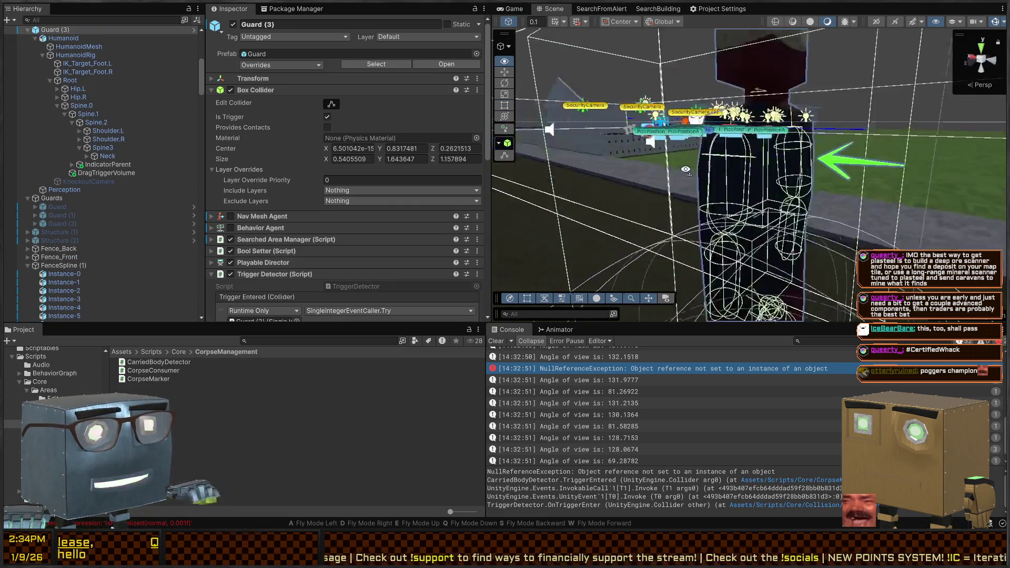
Compare the components on the guard's Spine.1 and Spine.2 bones, then open CorpseMarker.cs.
scroll(74, 95, "down", 3)
left_click(71, 75)
scroll(71, 75, "up", 3)
left_click(95, 123)
left_click(89, 114)
left_click(97, 124)
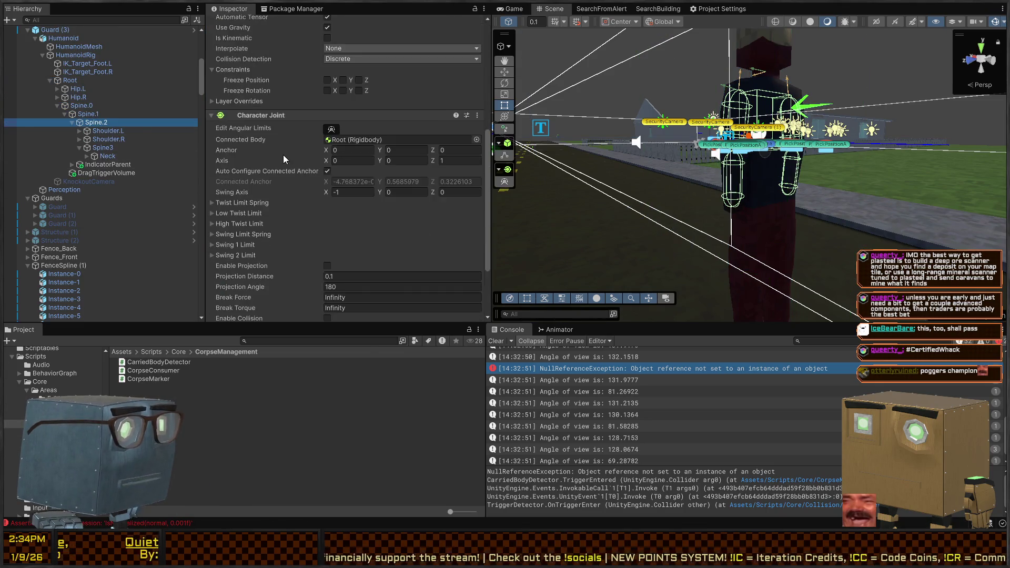
double_click(330, 289)
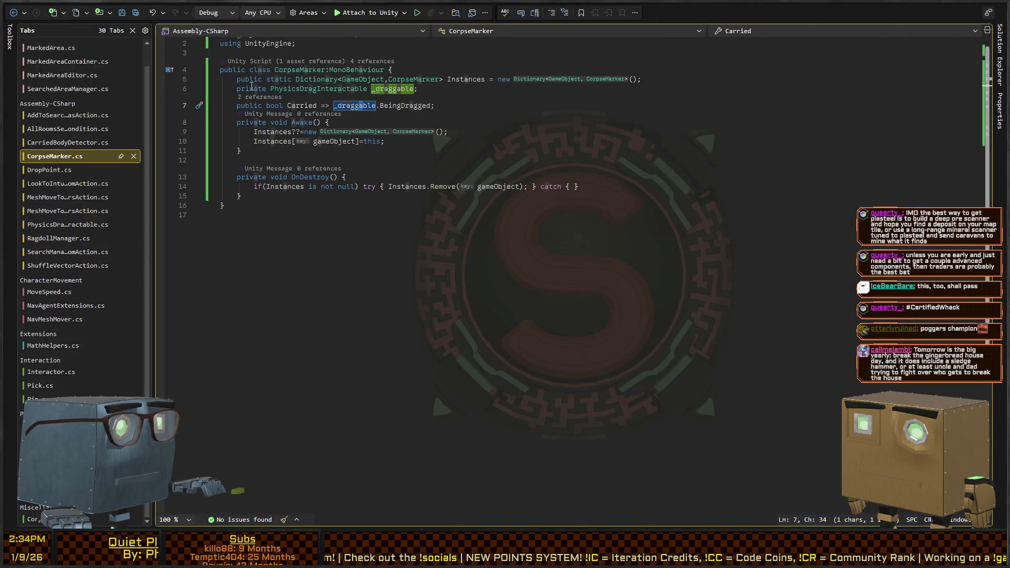
Add [SerializeField] to the private _draggable field on line 6 and save CorpseMarker.cs.
left_click(264, 88)
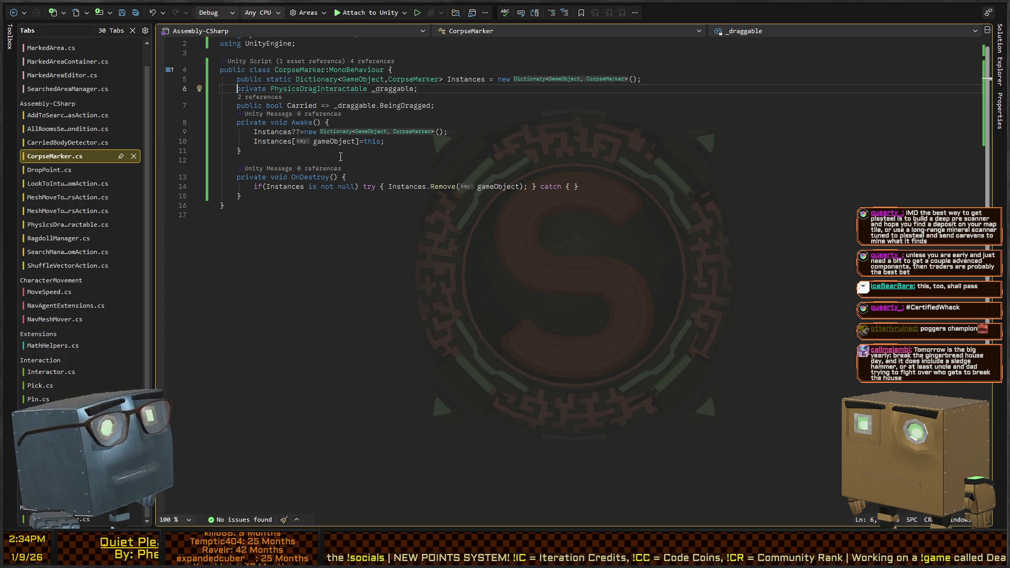
type("[SerializeField]")
key("ctrl+s")
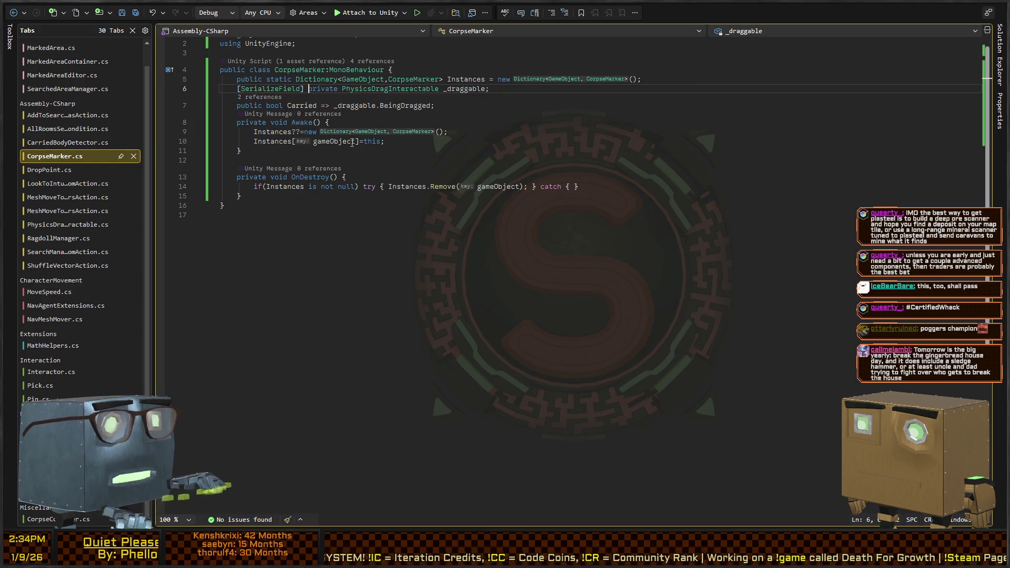
key("alt+Tab")
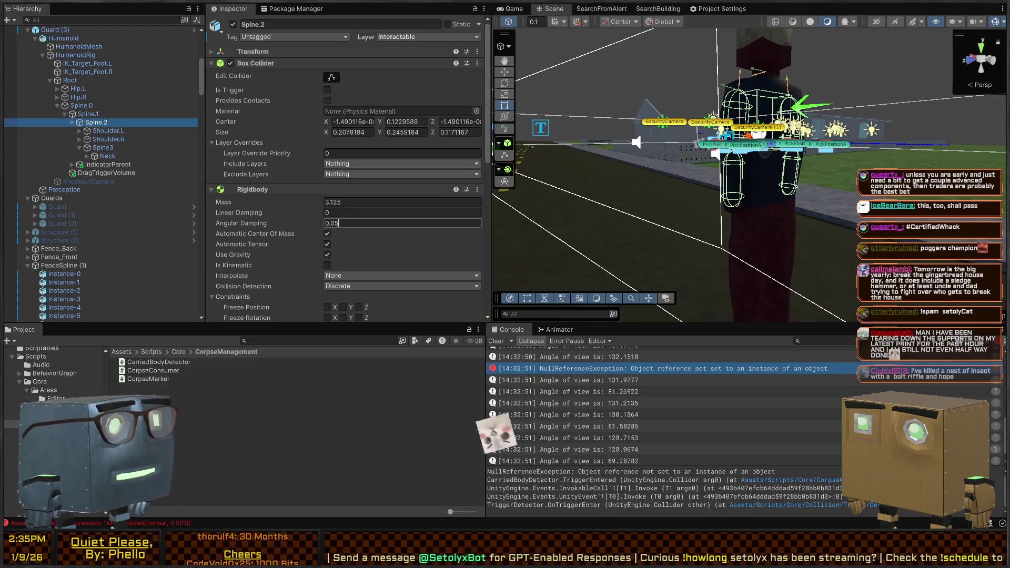
Enter 0.05 as the Angular Damping in Spine.2's Rigidbody.
key("Return")
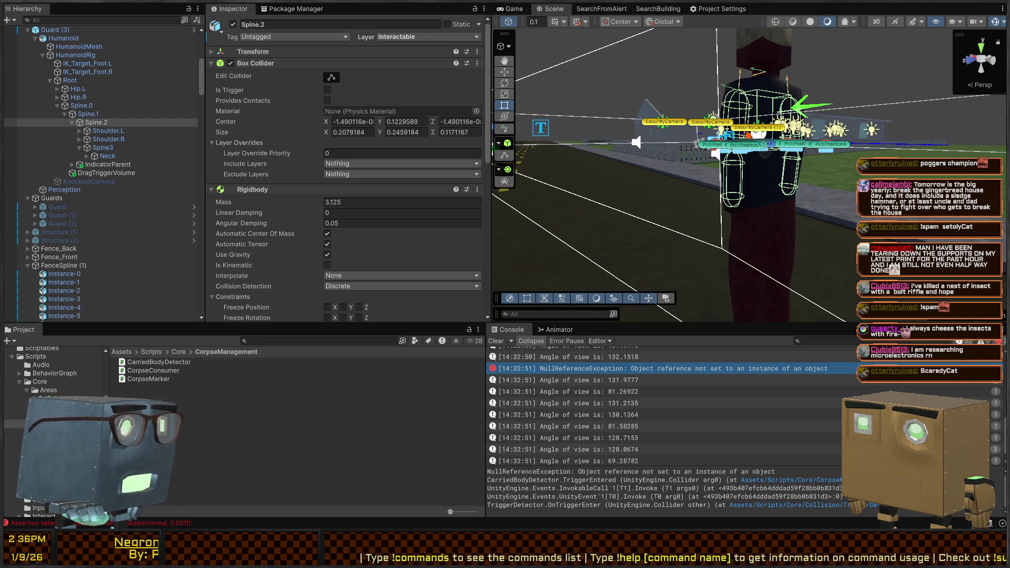
Drag Spine.1 into the Corpse Marker's Draggable field and maximize the Game view.
left_click_drag(616, 152, 615, 152)
scroll(230, 176, "down", 10)
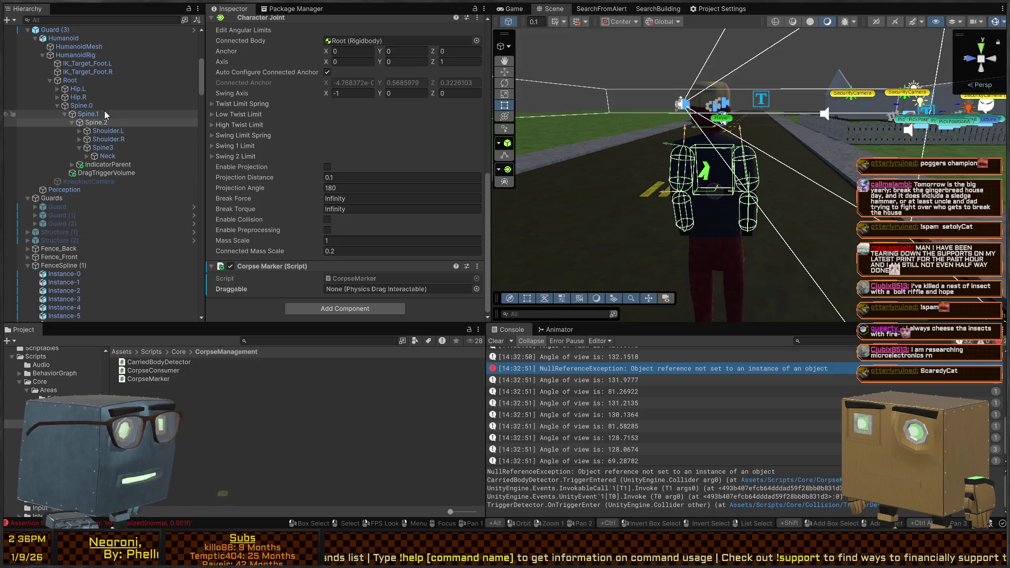
mouse_move(95, 126)
left_mouse_down()
mouse_move(378, 291)
mouse_move(369, 268)
mouse_move(421, 297)
left_mouse_up()
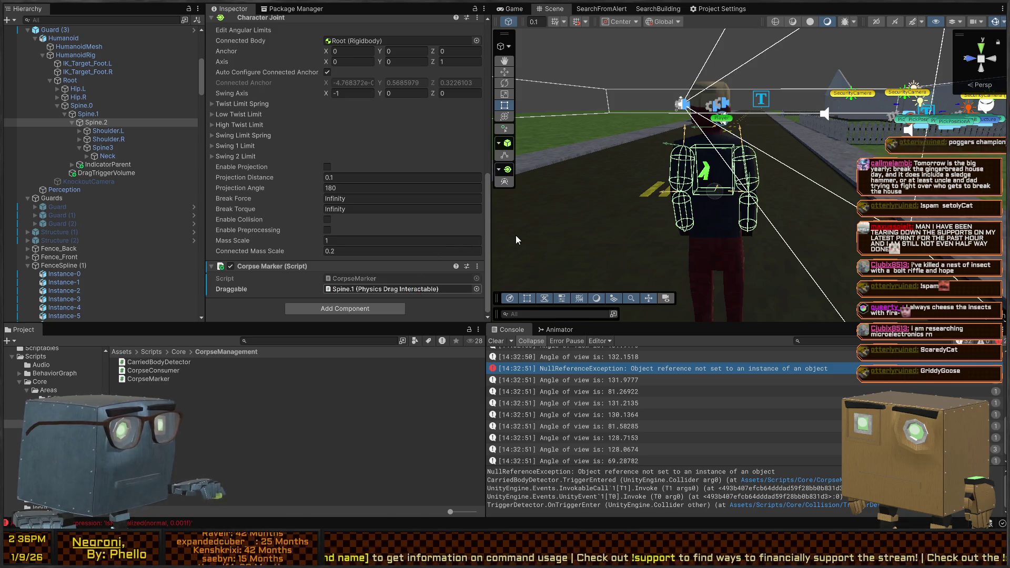
left_click(511, 7)
key("shift+space")
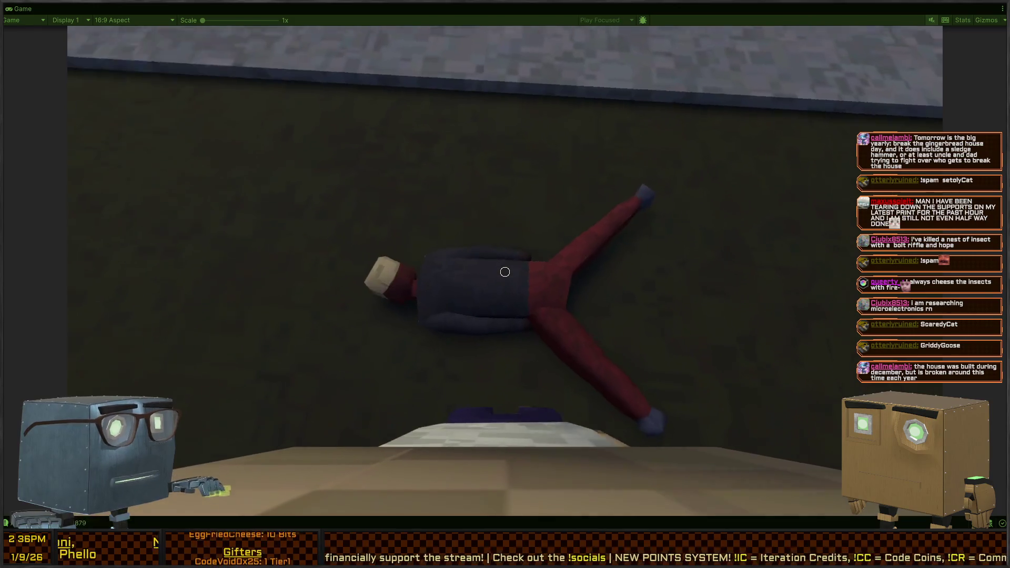
Grab the ragdoll and carry it across the lawn into the house to the red doorway.
key("f")
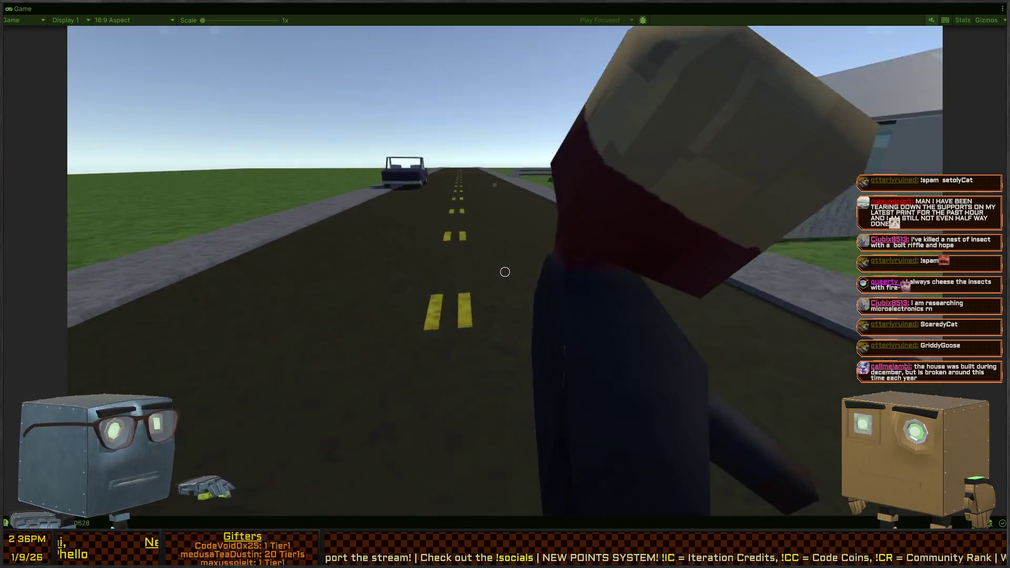
key("w")
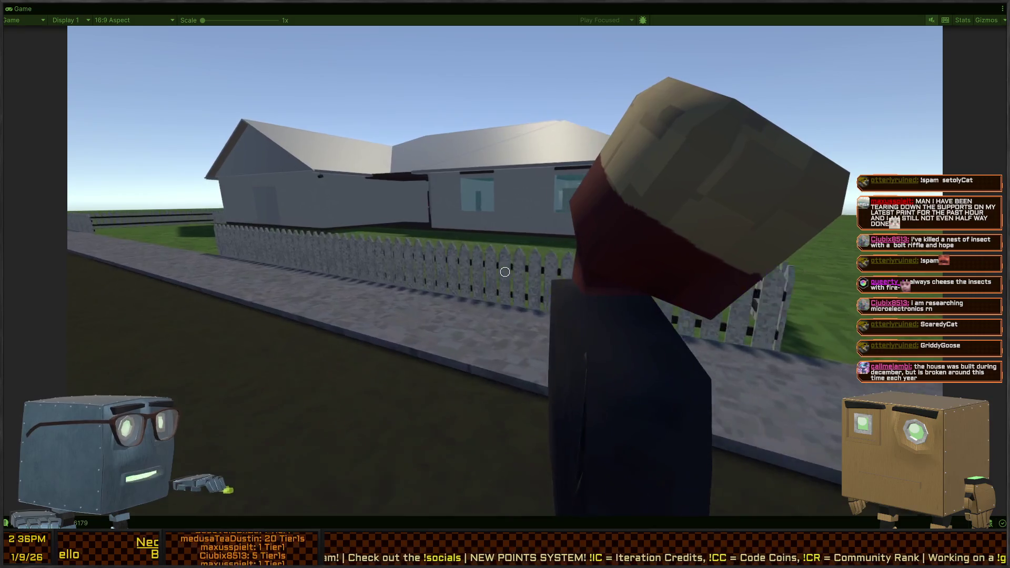
key("w")
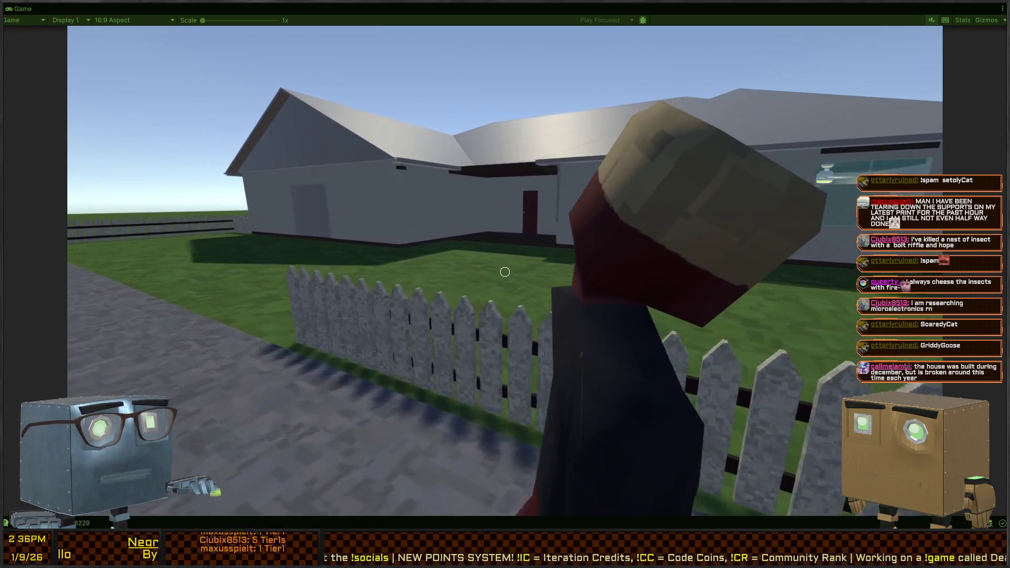
key("w")
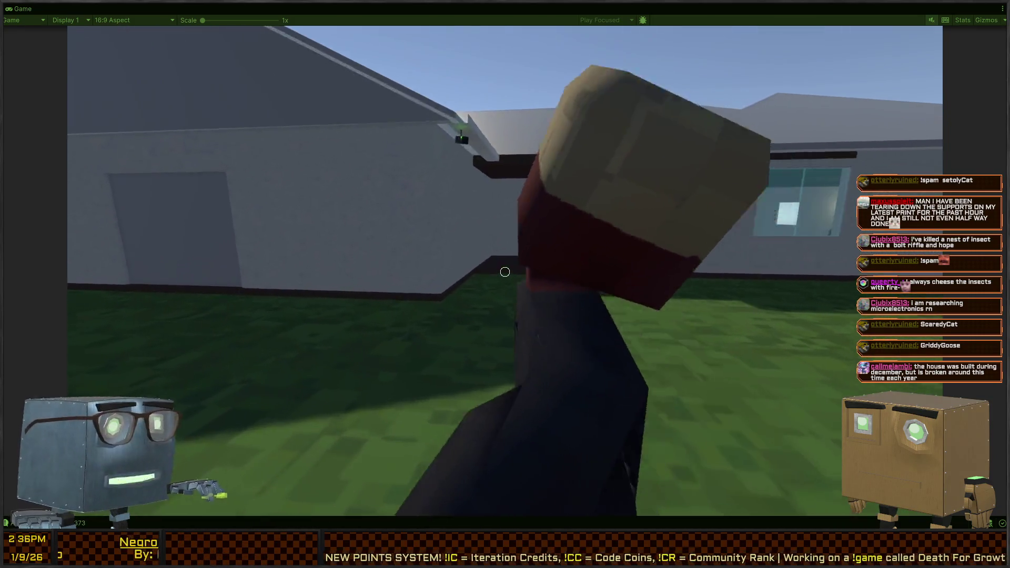
key("w")
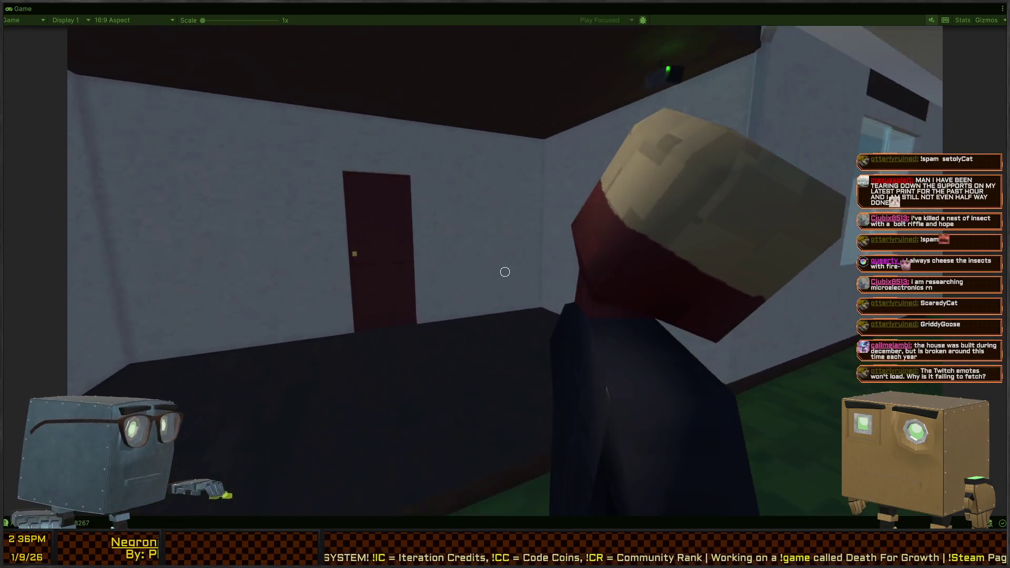
key("w")
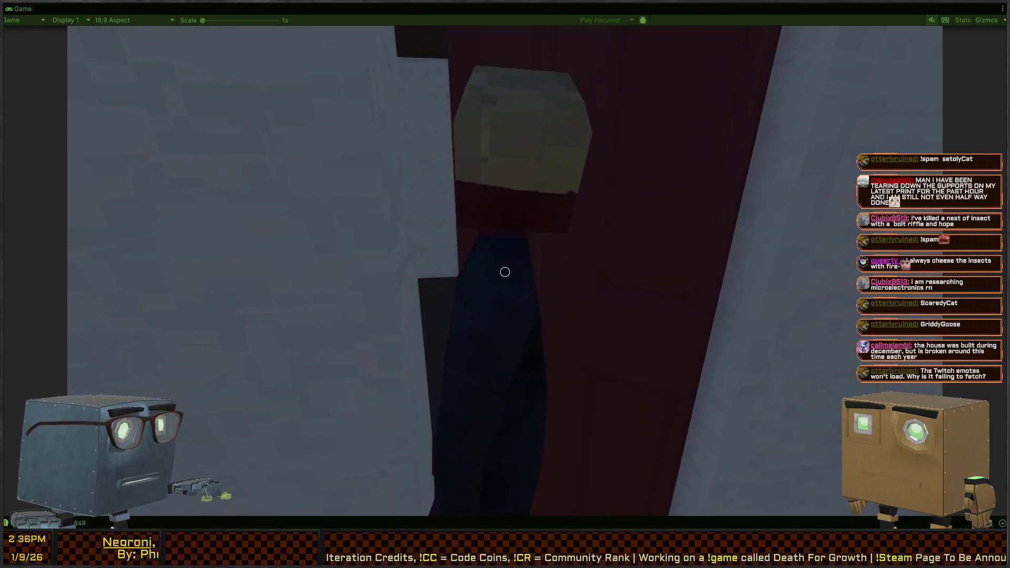
key("w")
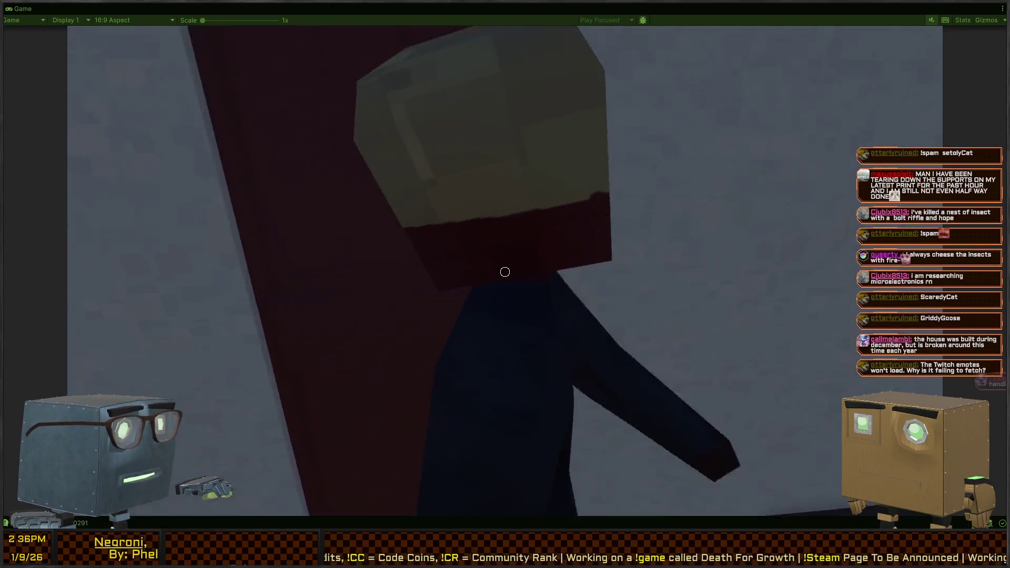
key("w")
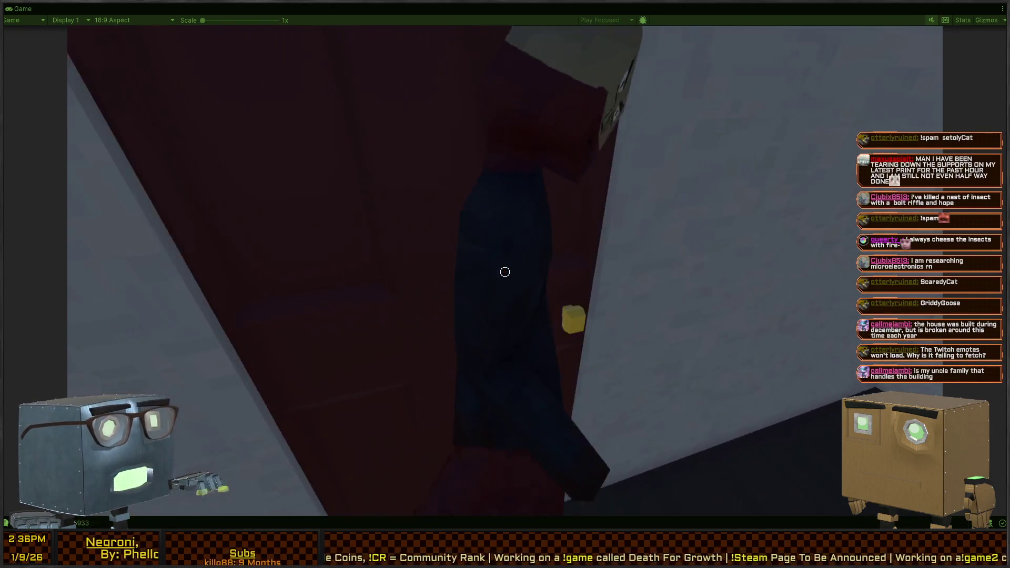
key("w")
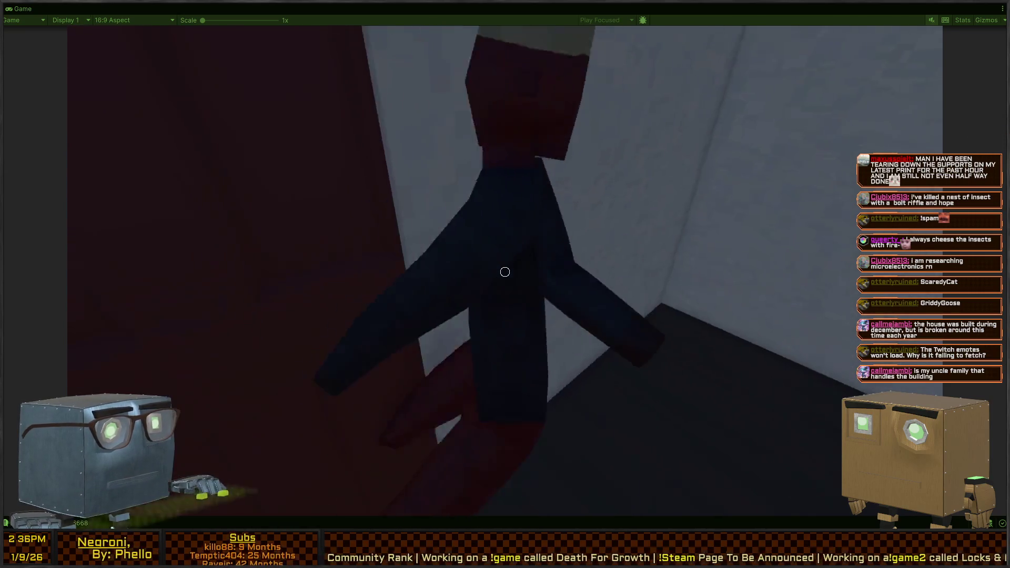
key("w")
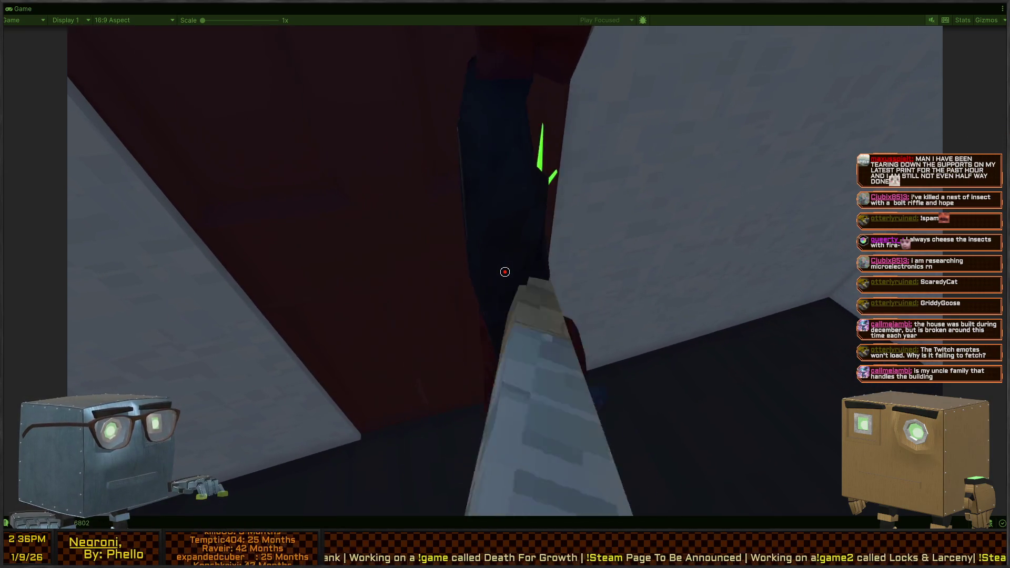
key("w")
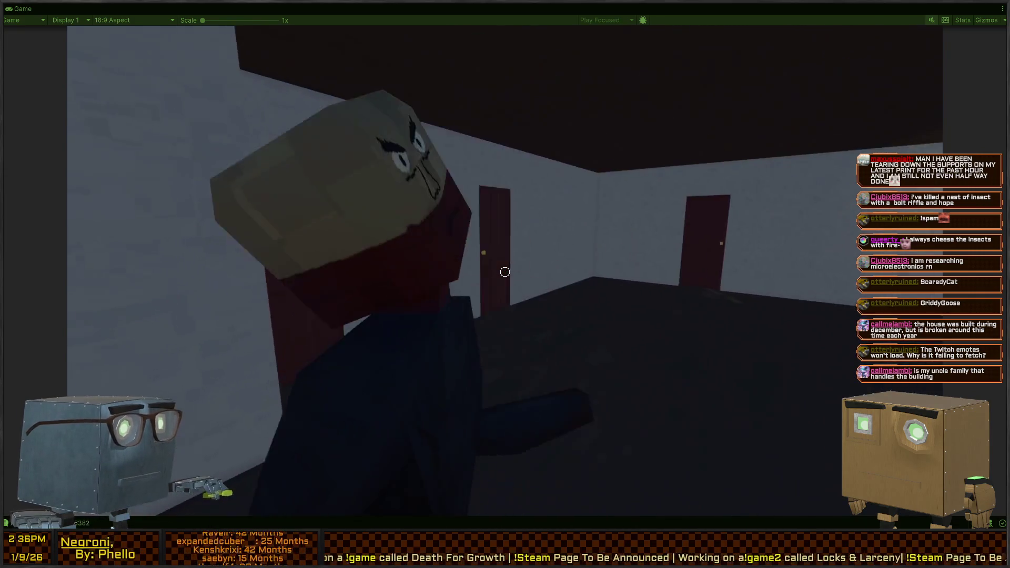
key("w")
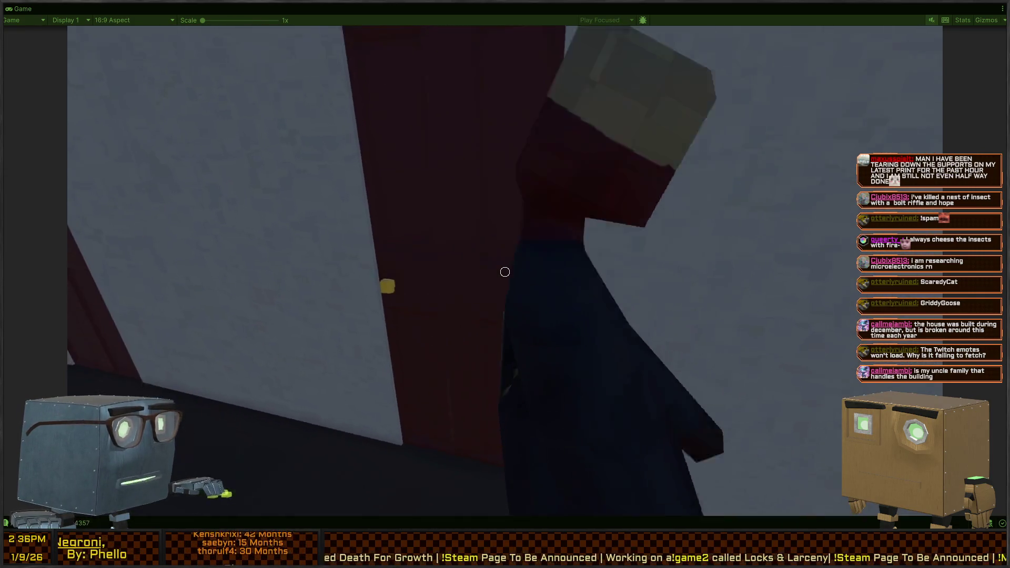
key("w")
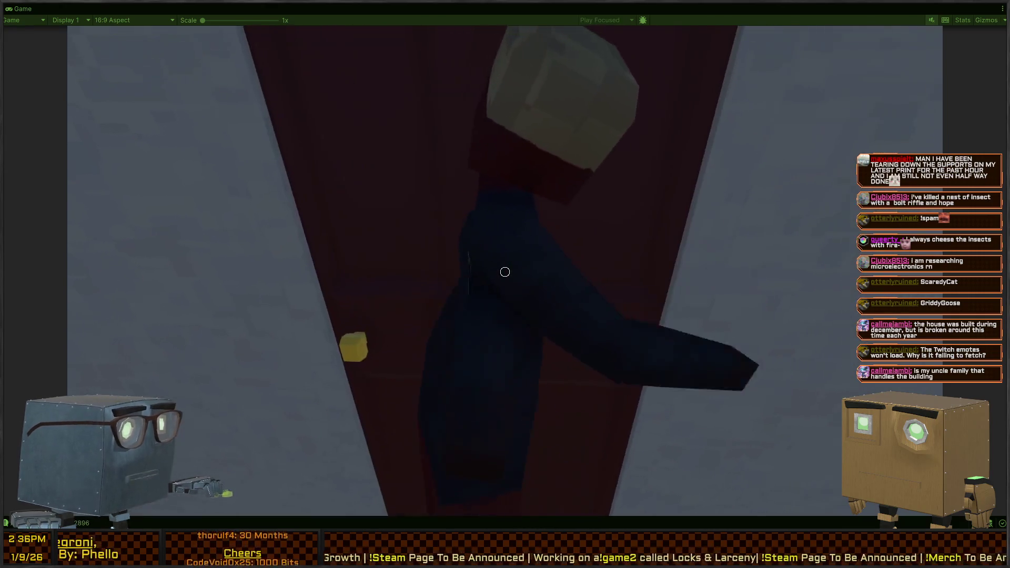
Carry the body through the red door to the bedroom wardrobe and restore the editor layout.
key("s")
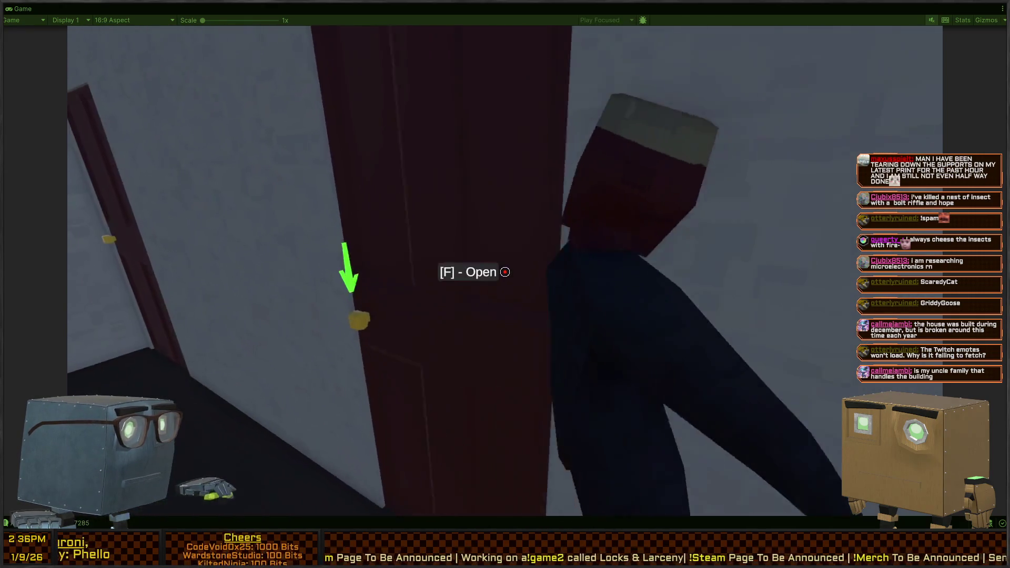
key("w")
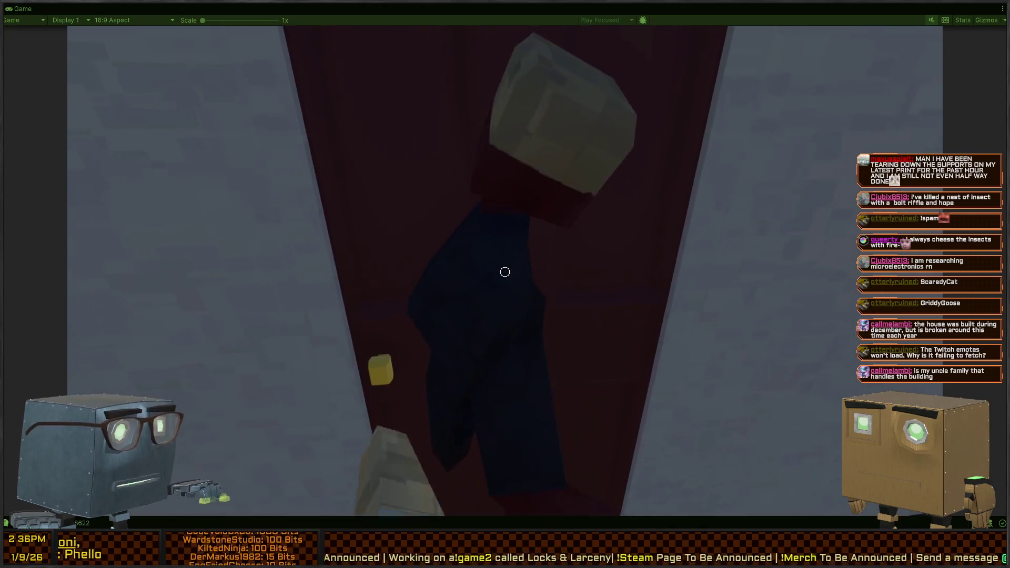
key("w")
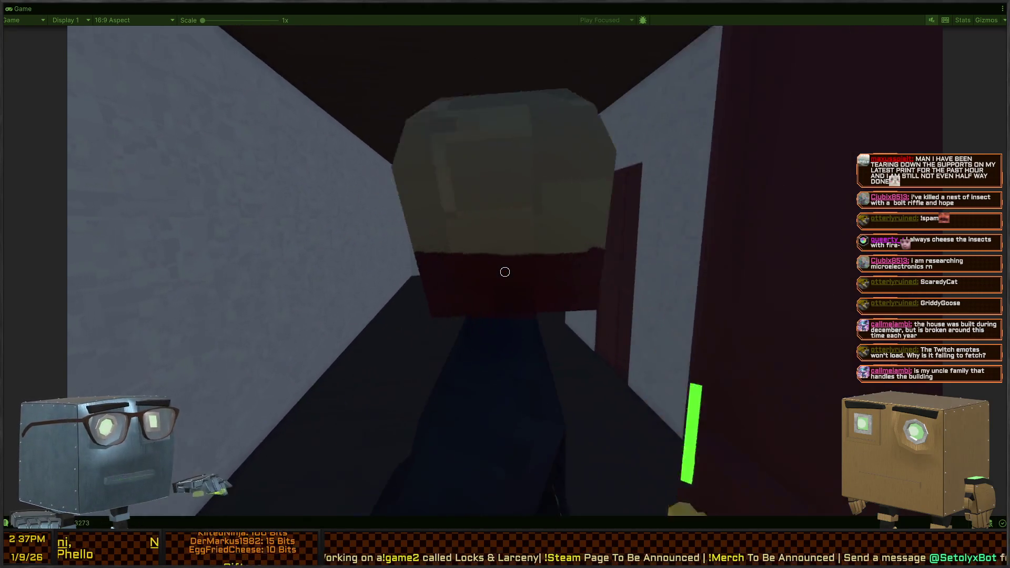
key("w")
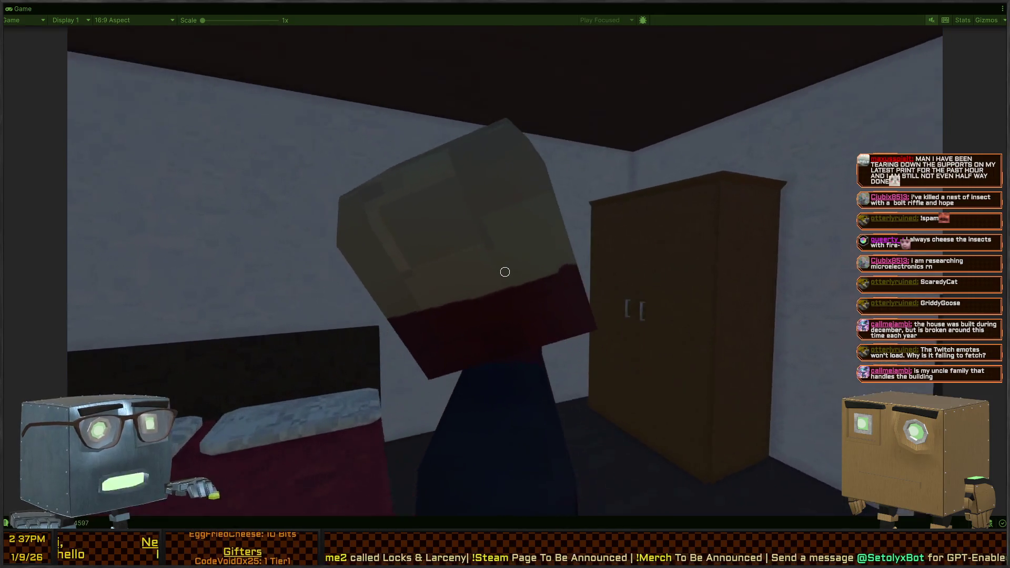
key("a")
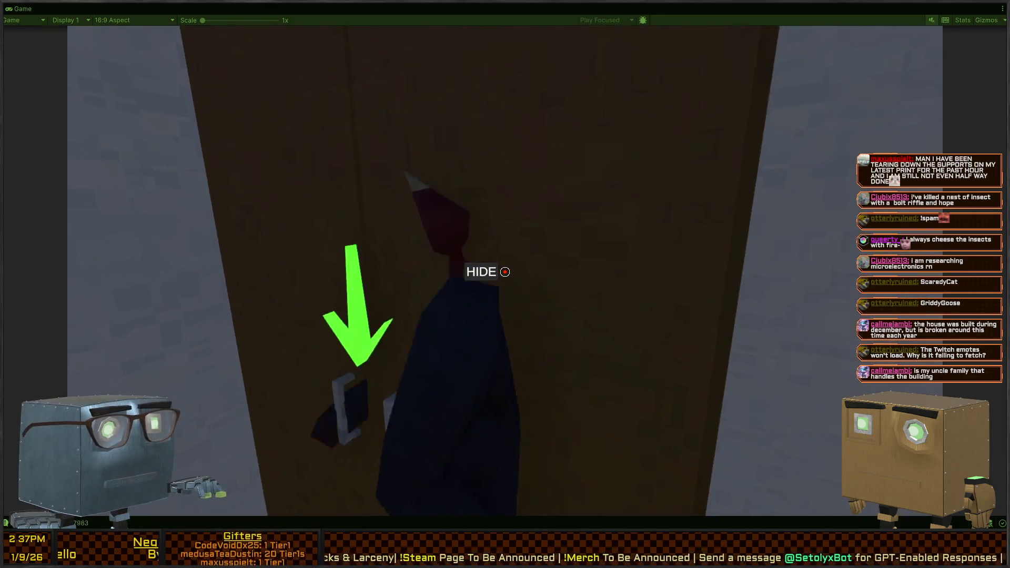
key("s")
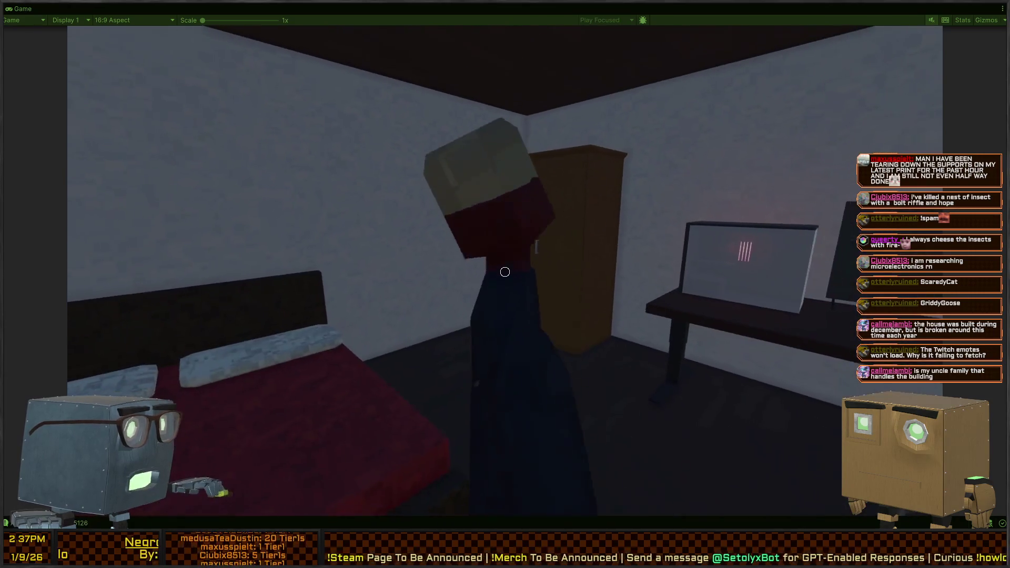
key("shift+space")
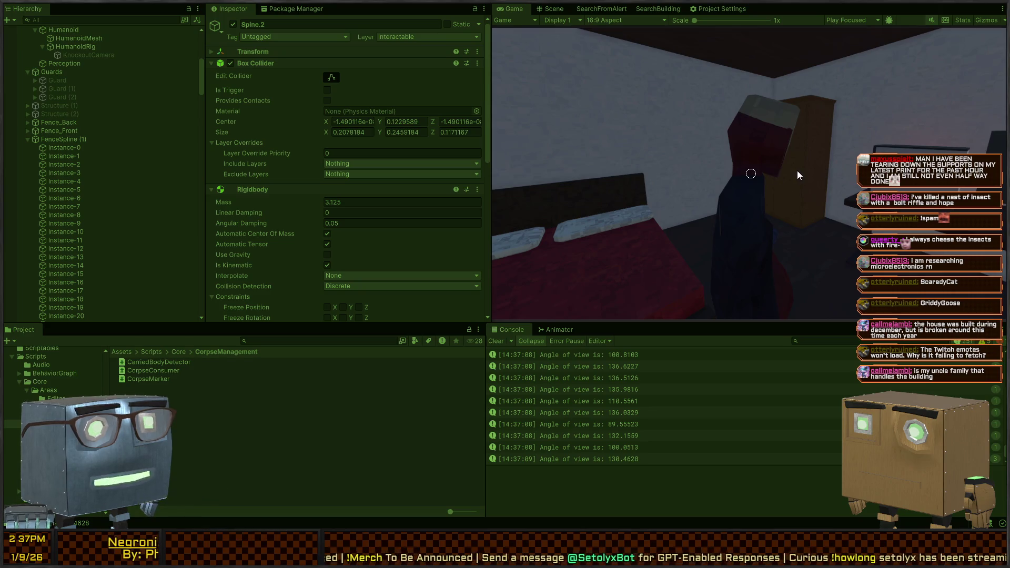
Fly the Scene camera to Wardrobe (1) and select it to inspect its components.
left_click(550, 9)
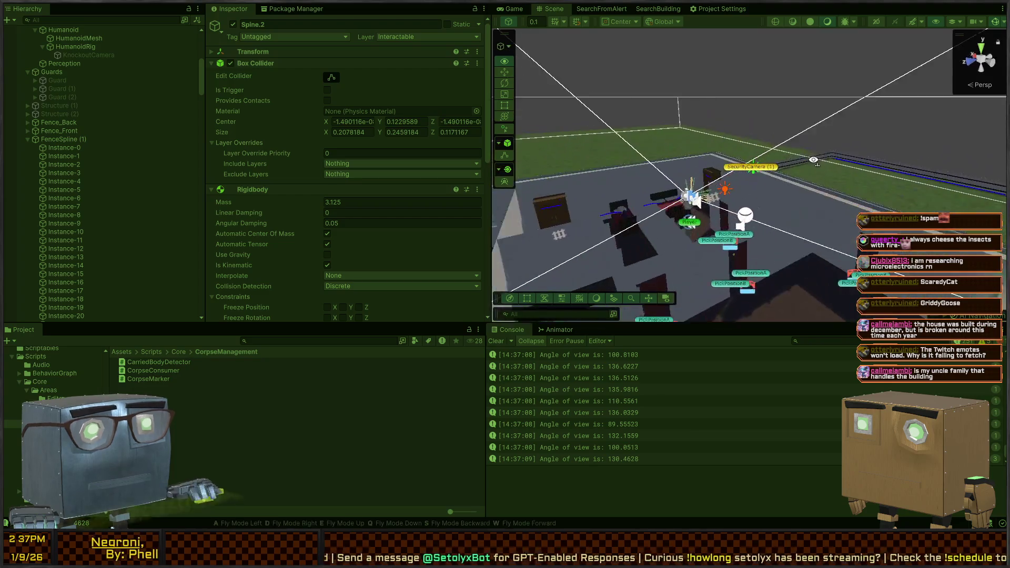
key("w")
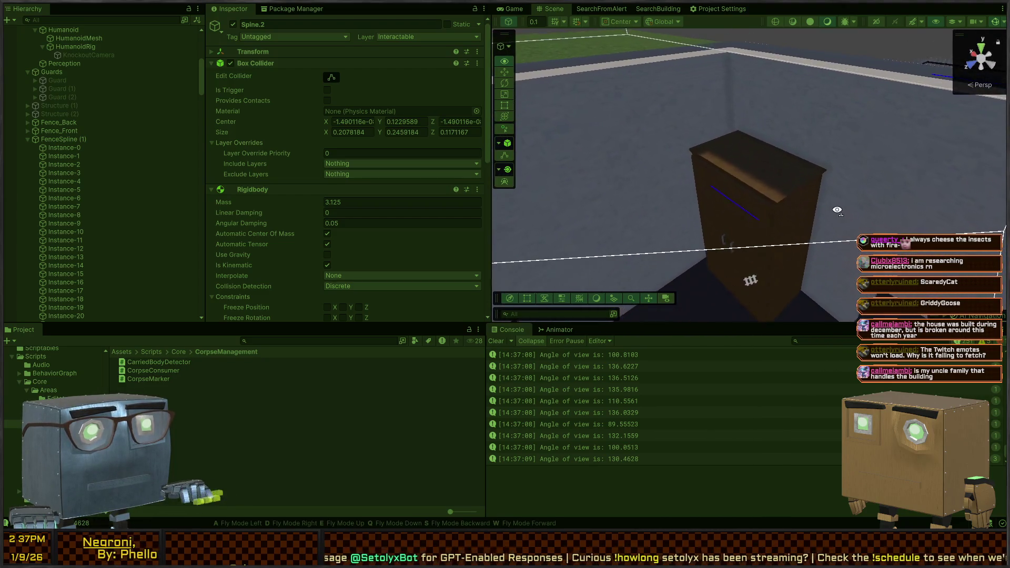
left_click(769, 166)
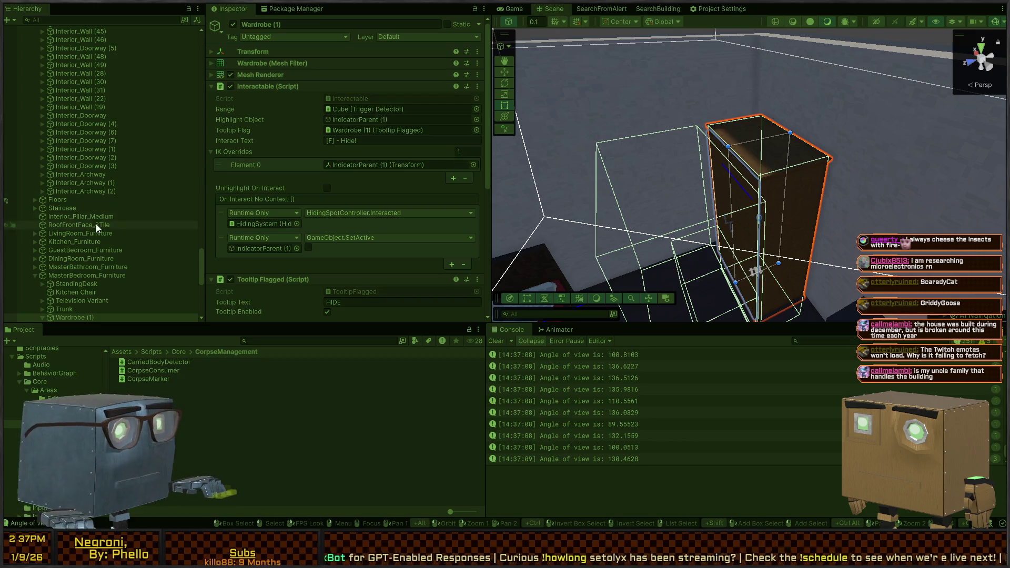
scroll(297, 189, "down", 4)
scroll(579, 384, "up", 3)
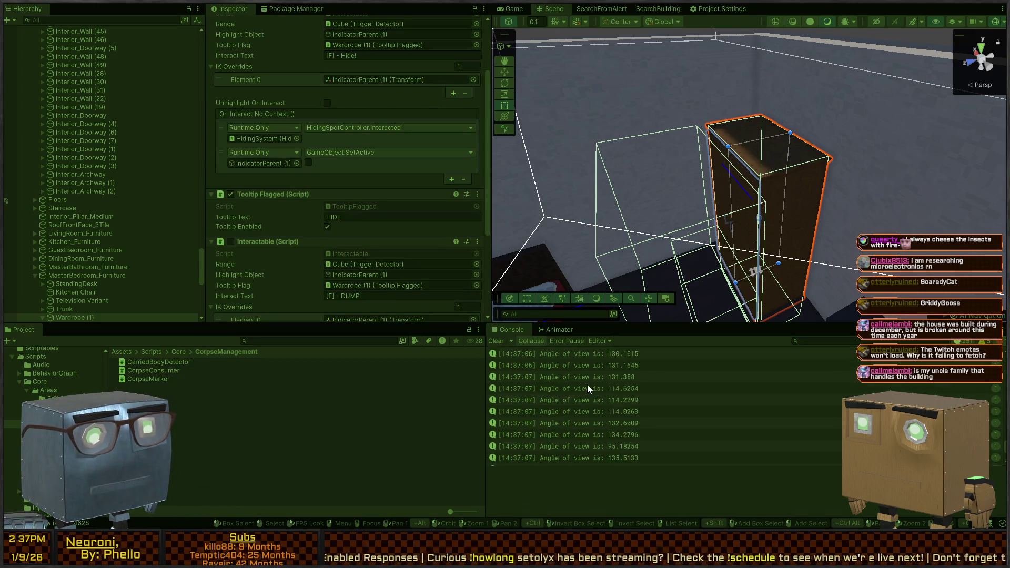
Check the missing-interactable and corpse-left Console messages, clear the Console and resume the game.
left_click(579, 426)
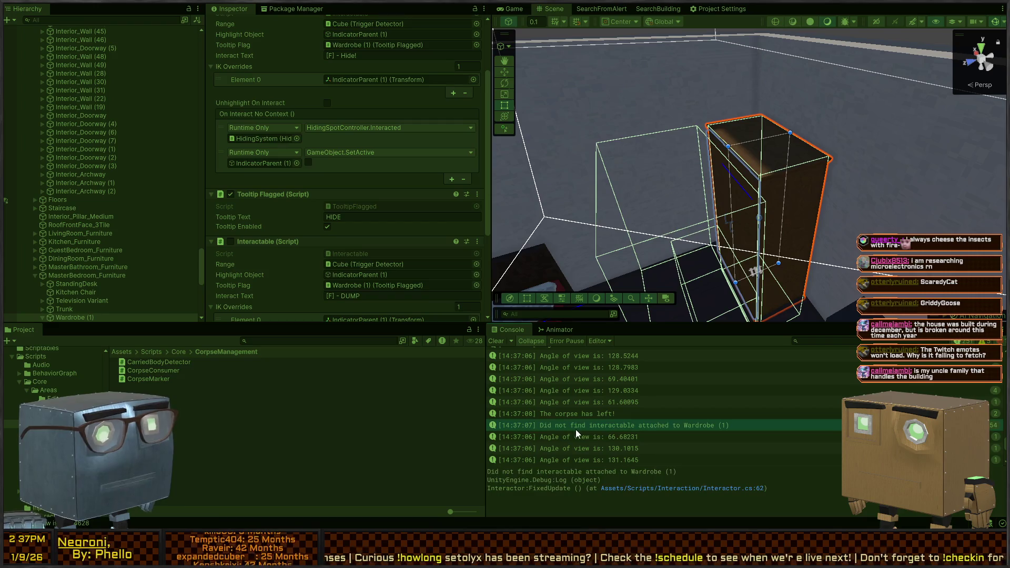
left_click(577, 414)
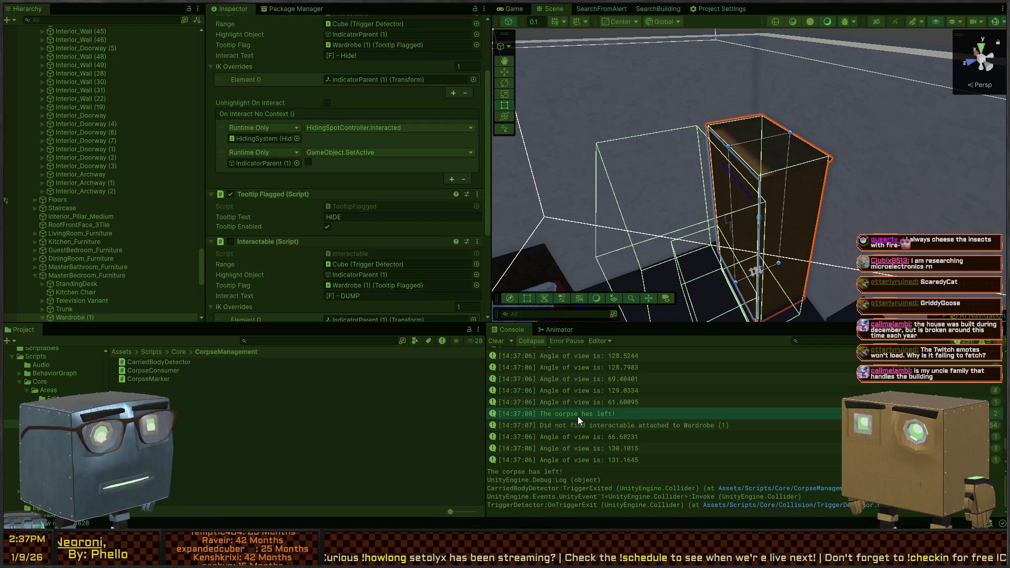
left_click(494, 343)
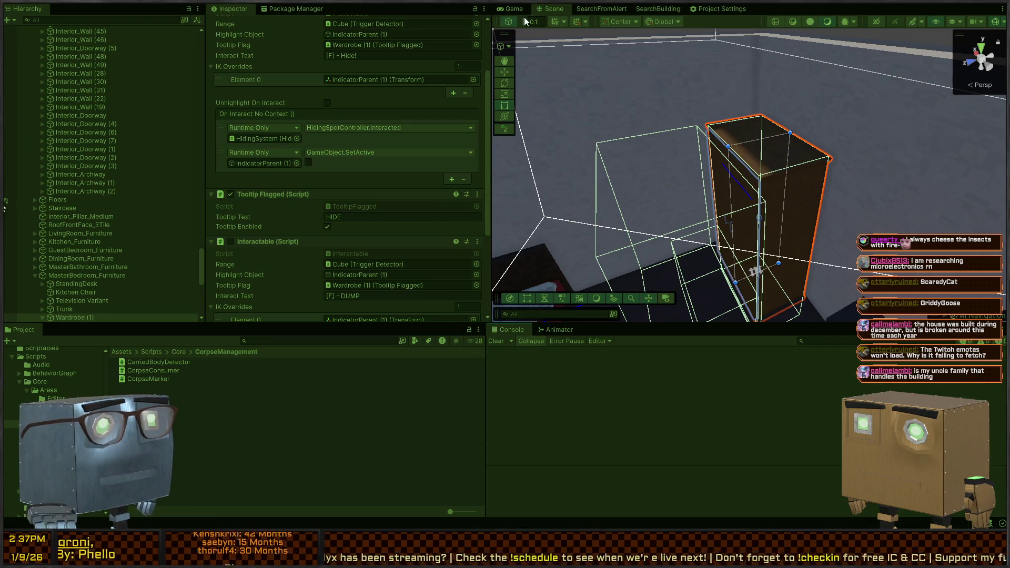
key("ctrl+p")
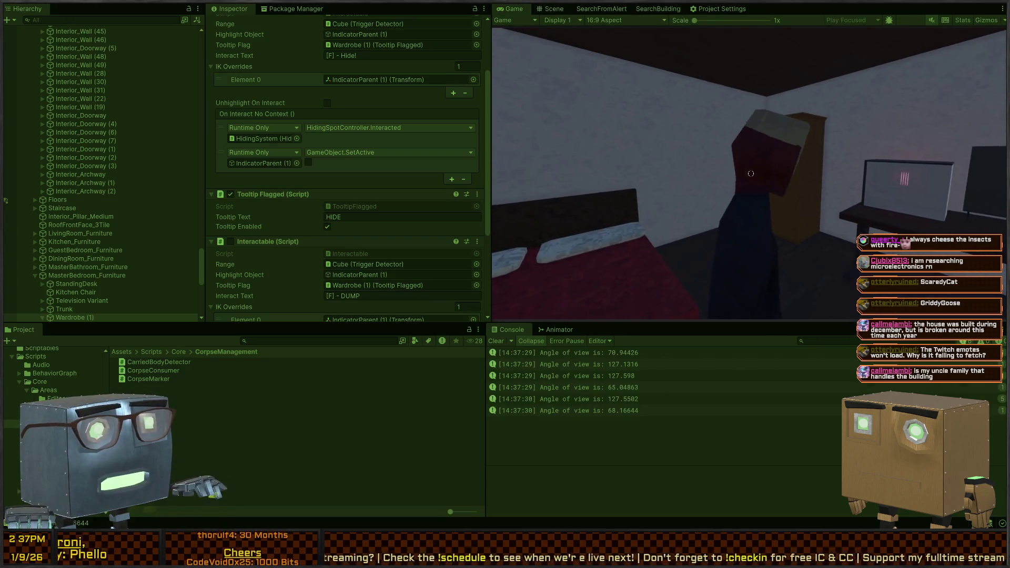
left_click(588, 364)
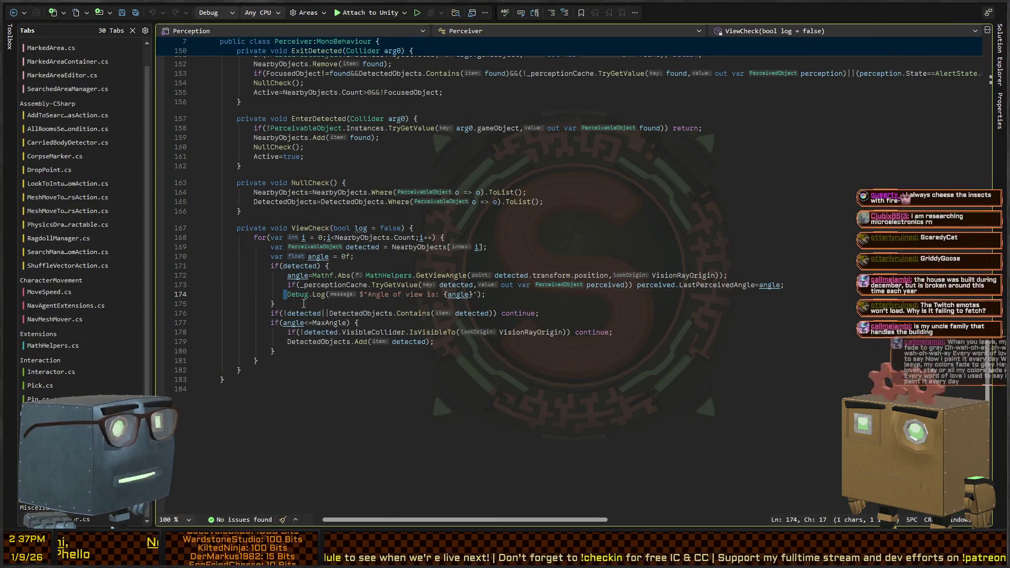
Comment out the 'Angle of view is' Debug.Log on line 174 of Perceiver.cs.
key("shift+End")
key("ctrl+k")
key("ctrl+c")
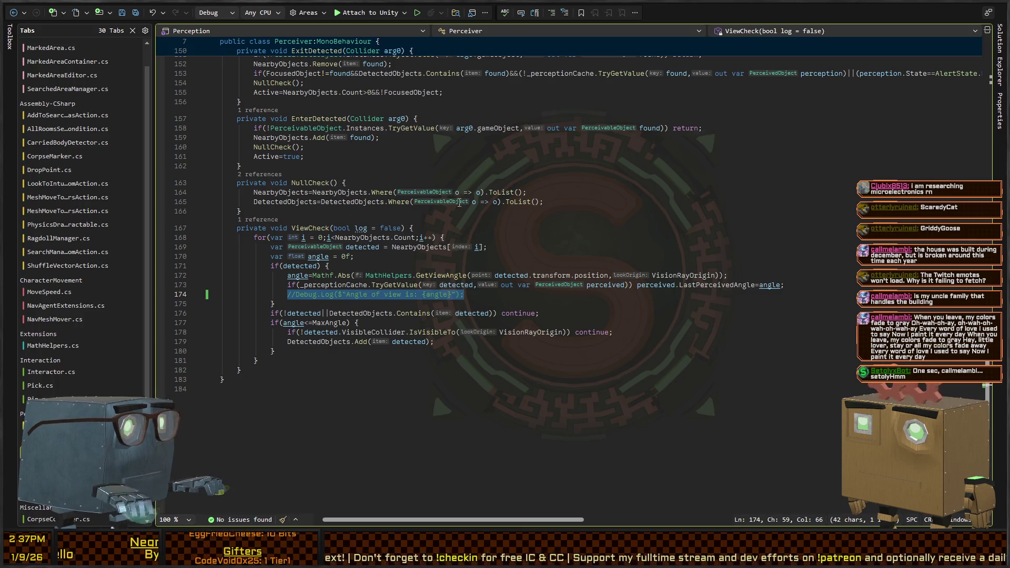
key("alt+Tab")
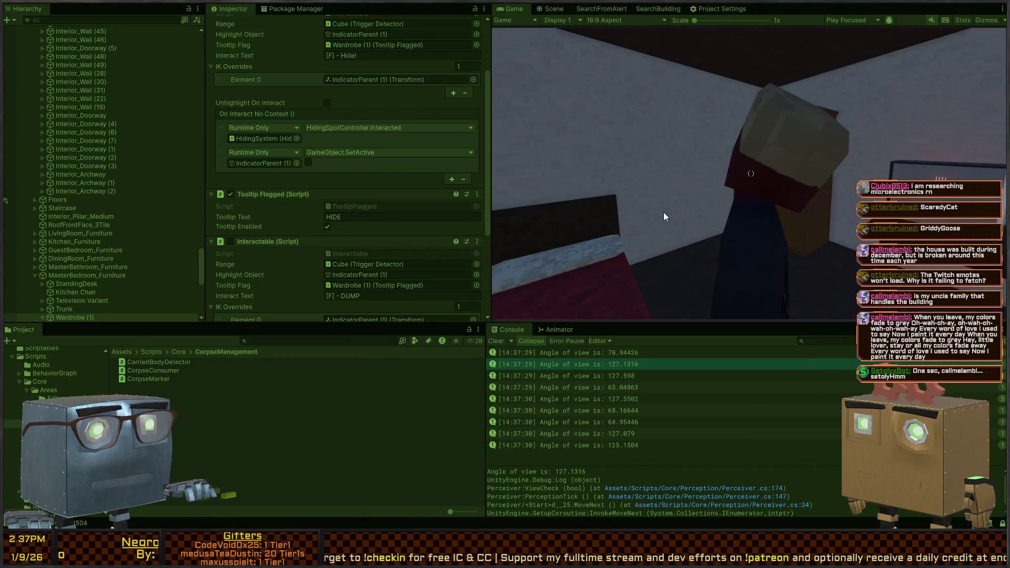
Carry the corpse up to the wardrobe, check the 'We found a corpse!' log, then hide inside.
left_click(579, 294)
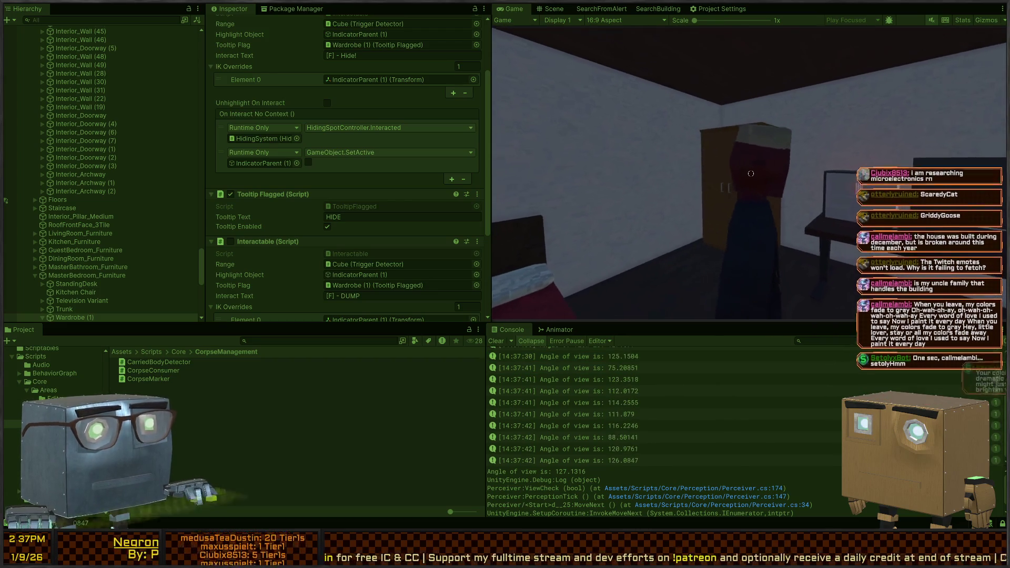
key("w")
key("f")
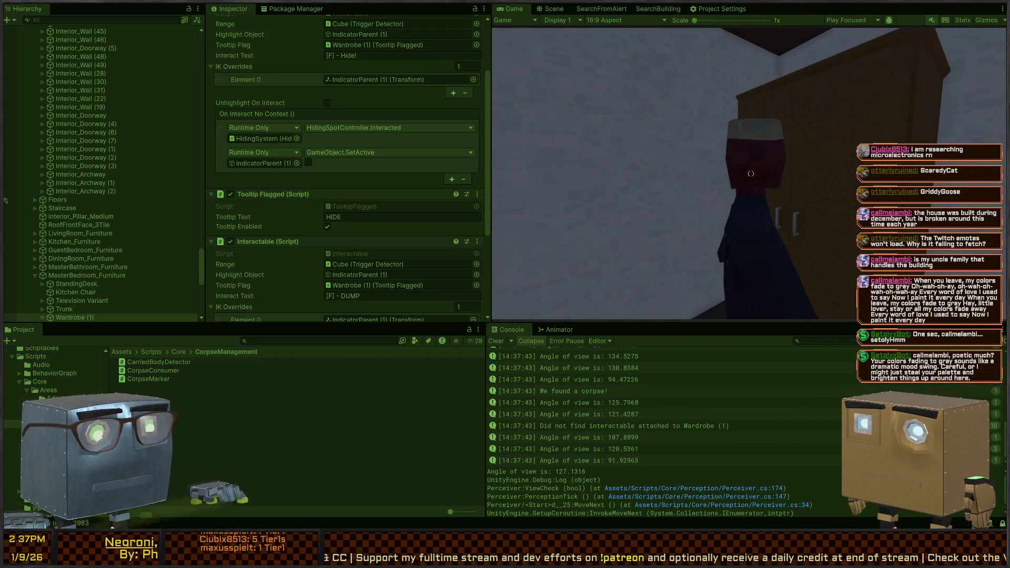
left_click(574, 392)
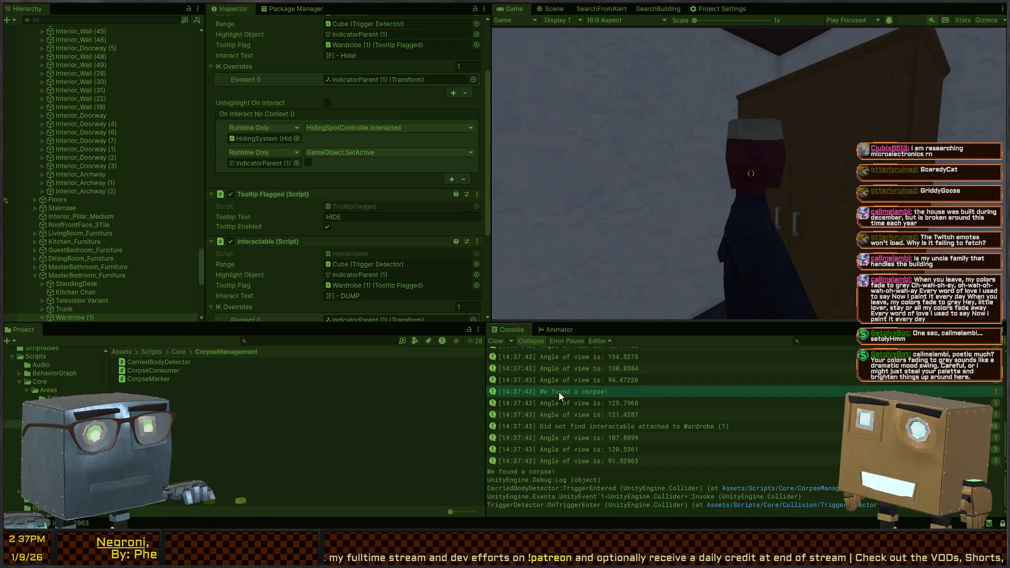
left_click(723, 194)
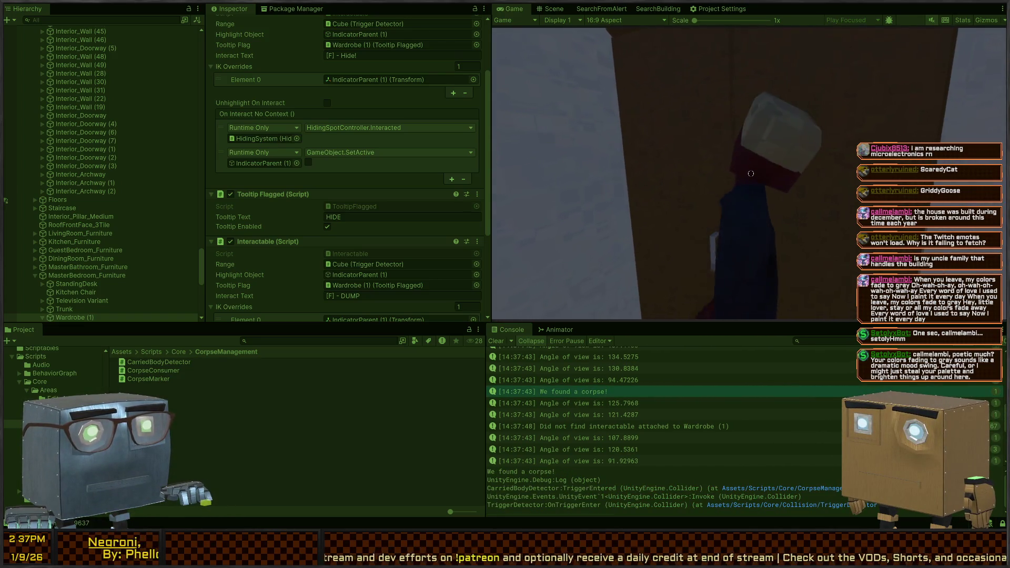
key("f")
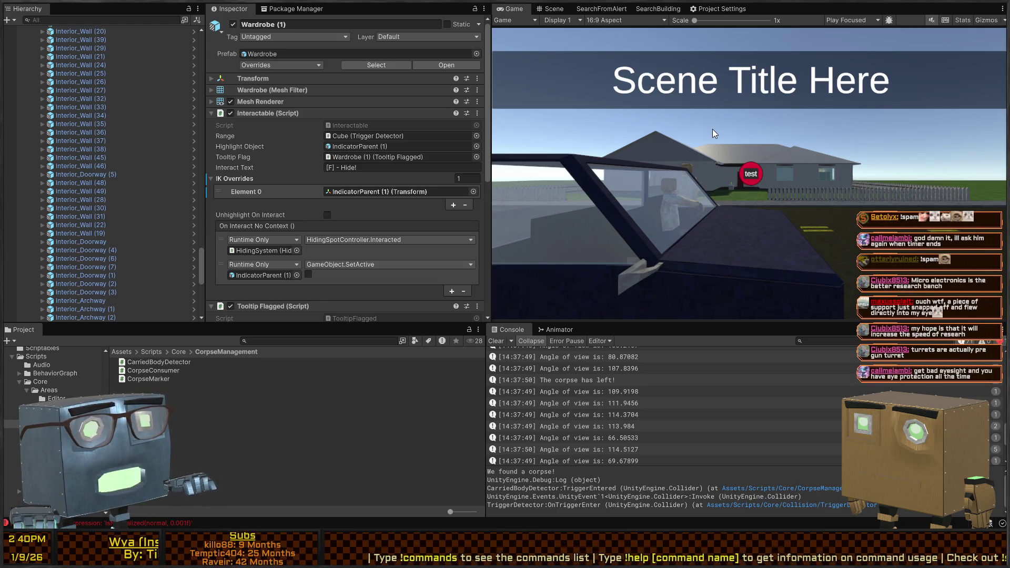
Run a brief playtest, stop it, and return to the Scene view.
key("ctrl+p")
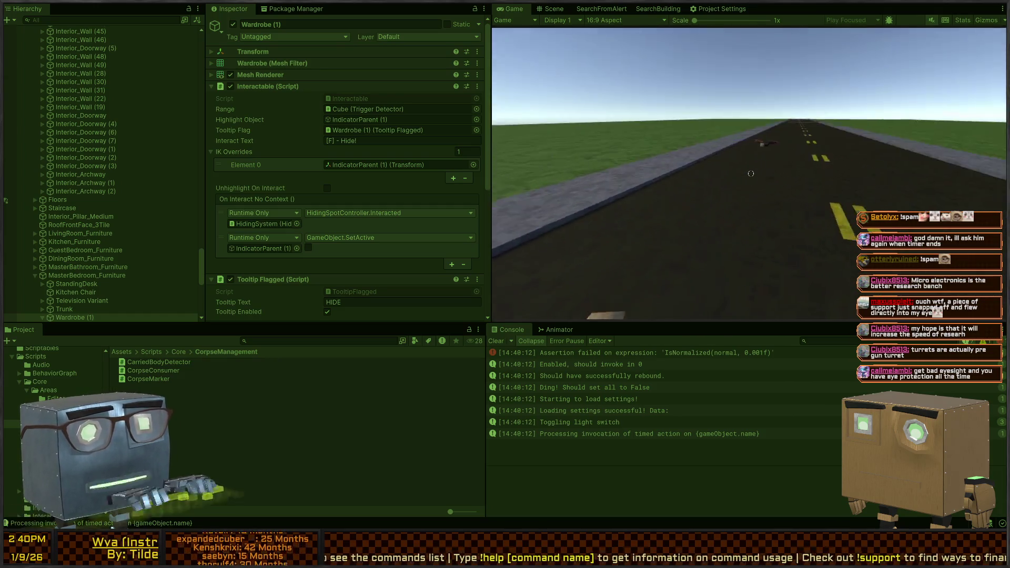
key("ctrl+p")
left_click(551, 13)
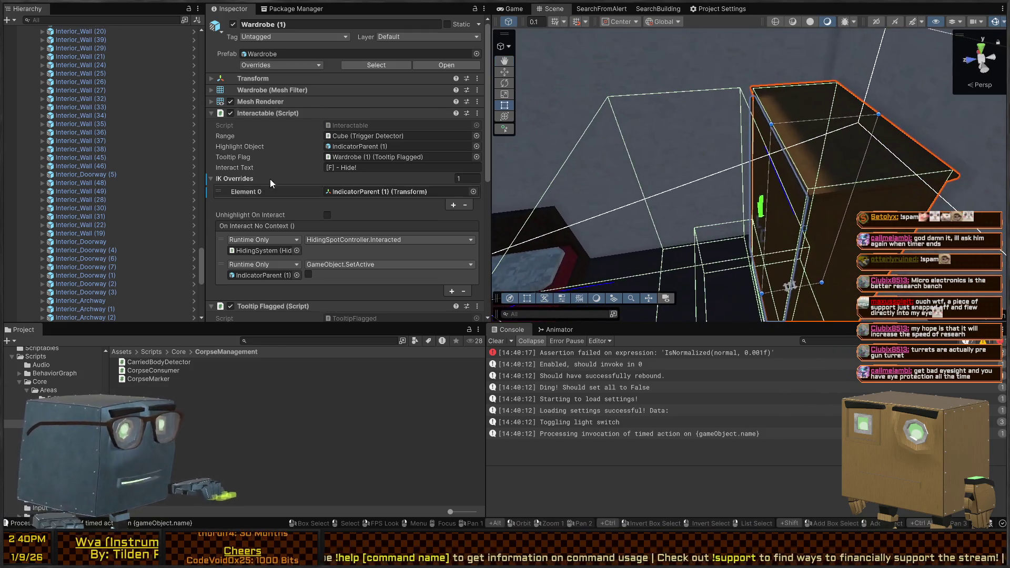
scroll(128, 119, "up", 5)
scroll(117, 160, "down", 10)
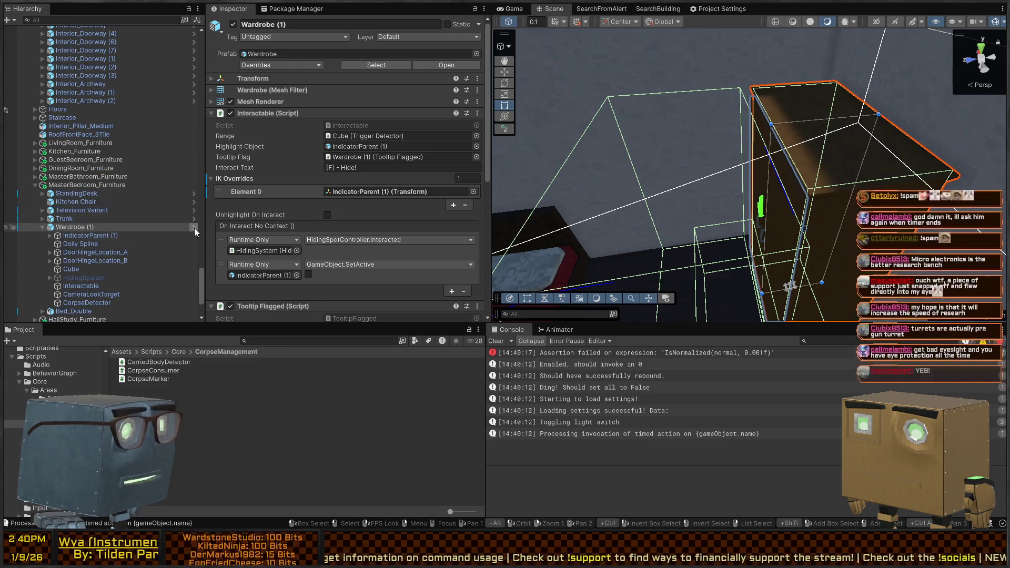
In the Wardrobe prefab, frame CorpseDetector and resize its trigger box.
left_click(194, 227)
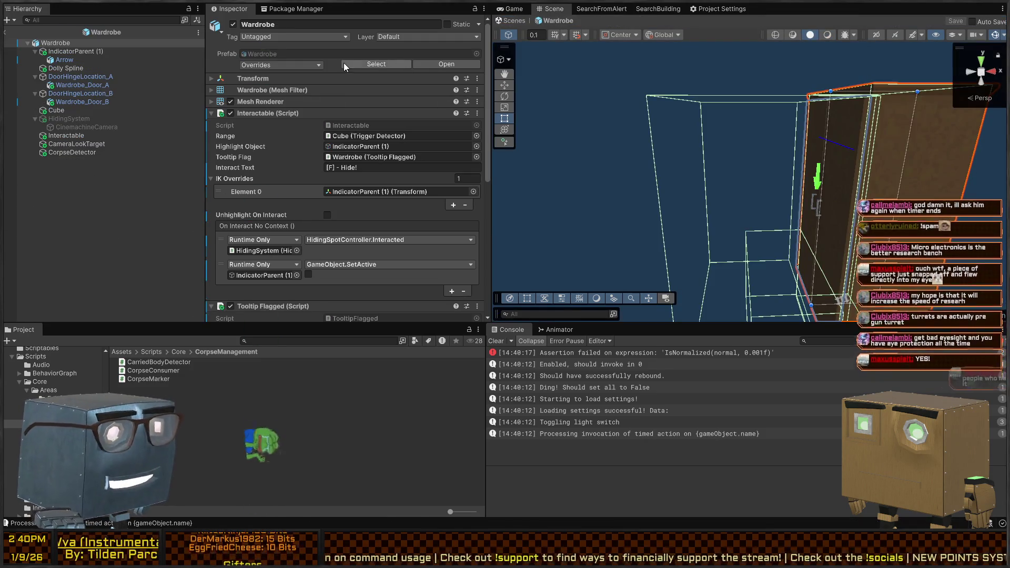
left_click(91, 144)
left_click(85, 152)
key("f")
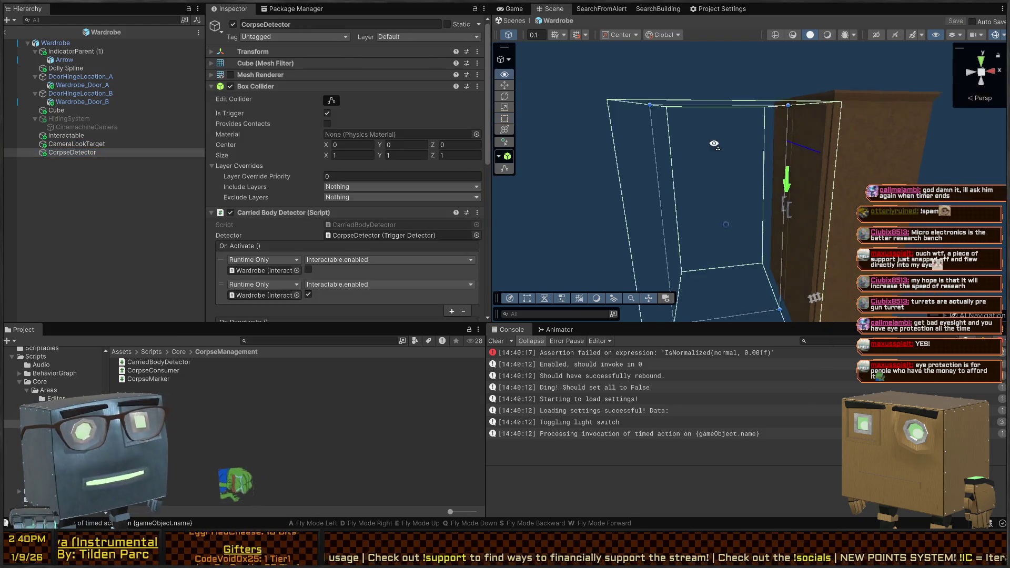
mouse_move(754, 107)
left_mouse_down()
mouse_move(739, 108)
mouse_move(767, 118)
mouse_move(721, 124)
left_mouse_up()
Save the Wardrobe prefab, return to the scene, and enter Play mode.
key("ctrl+s")
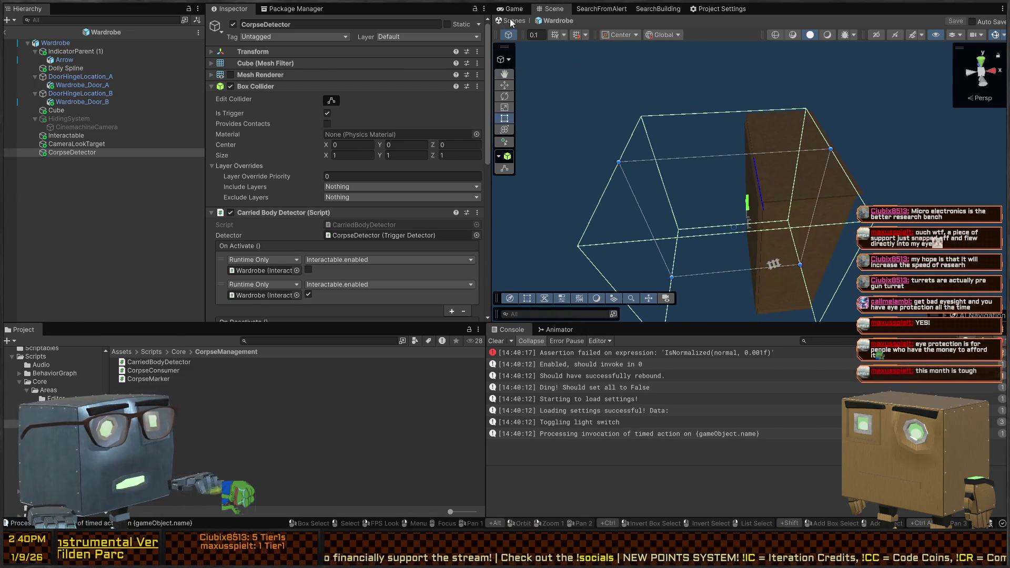
left_click(497, 21)
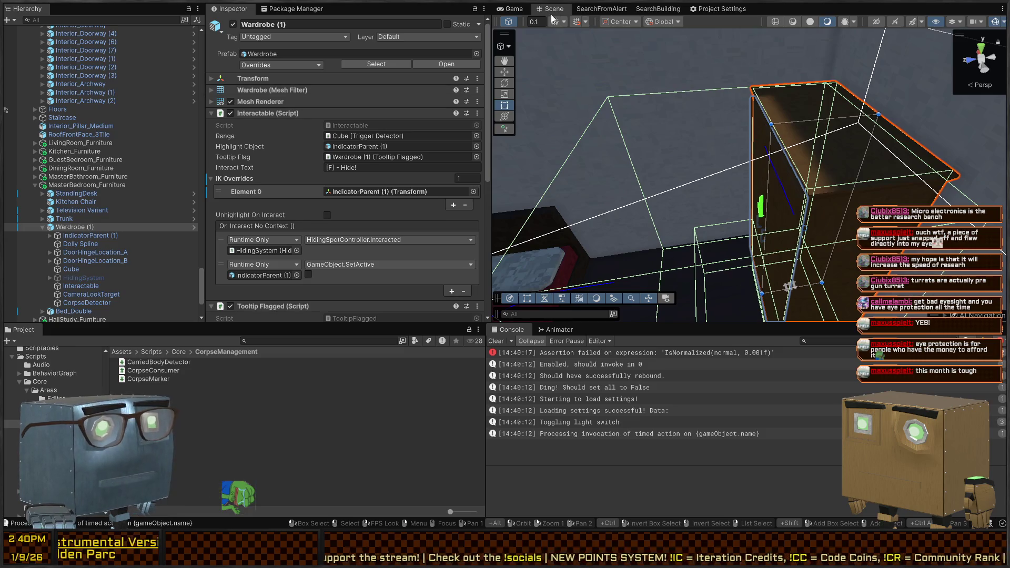
key("ctrl+p")
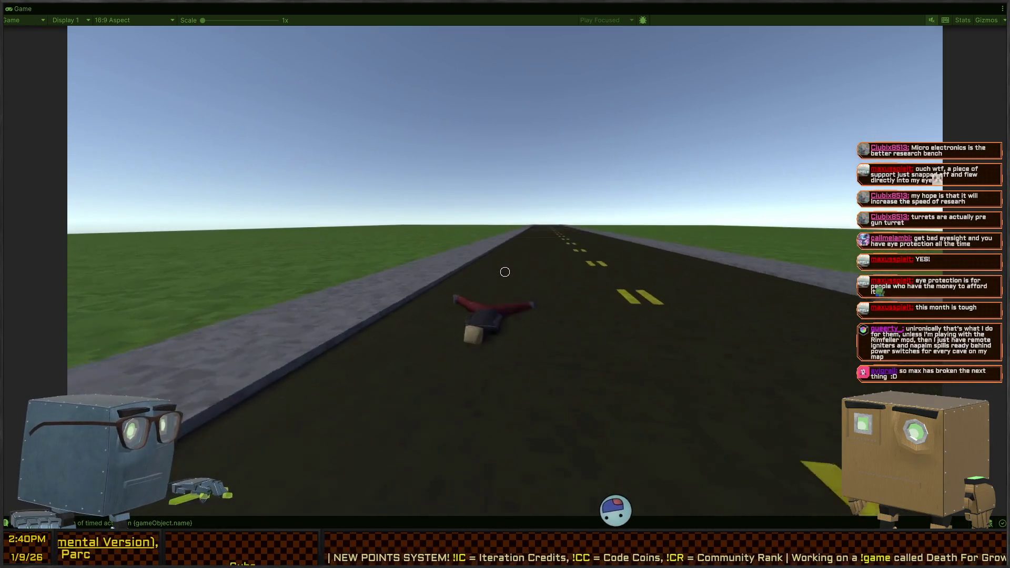
Carry the ragdoll through the red doors, hide it in the bedroom wardrobe, and exit the maximized game view.
key("f")
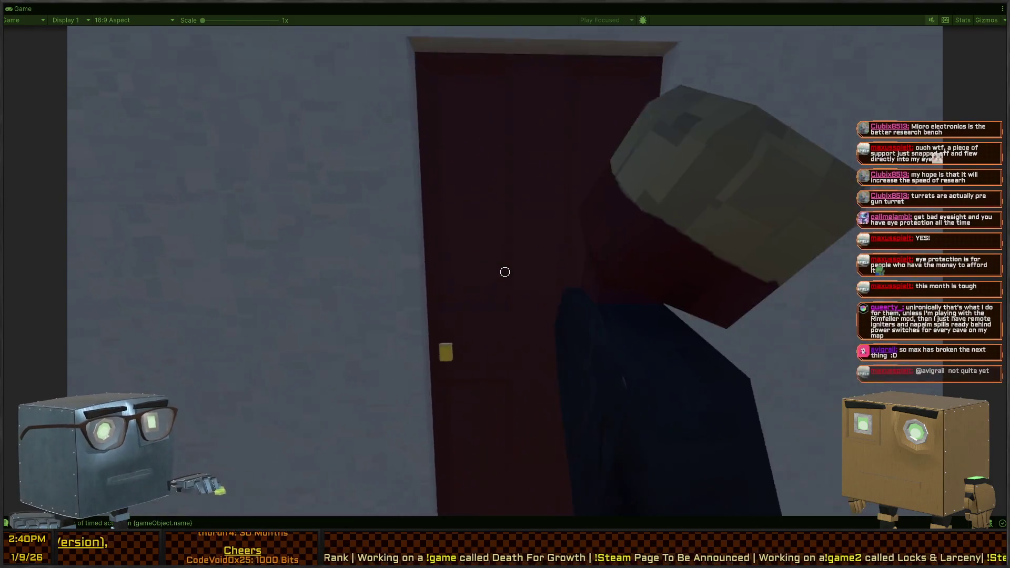
key("f")
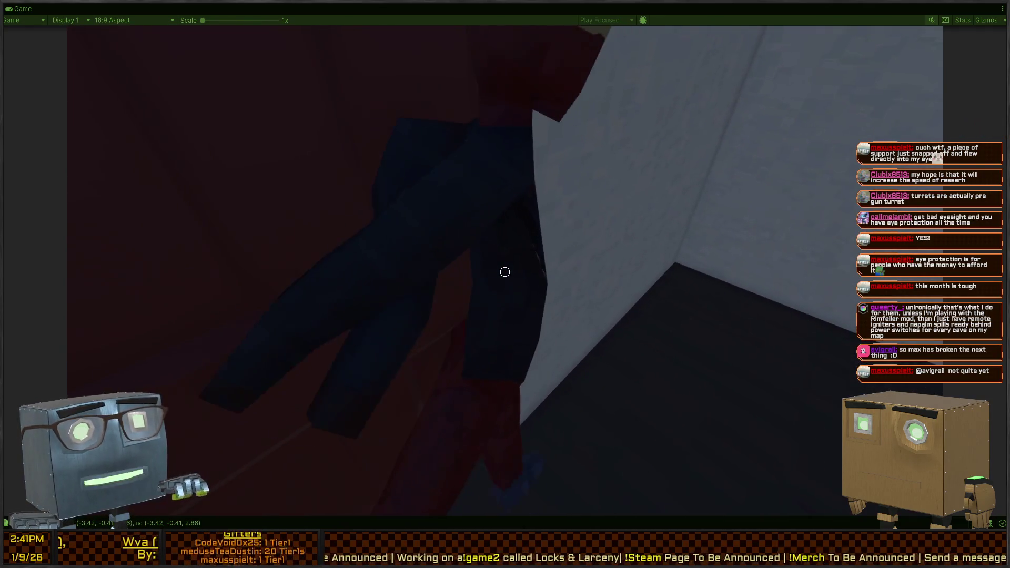
key("f")
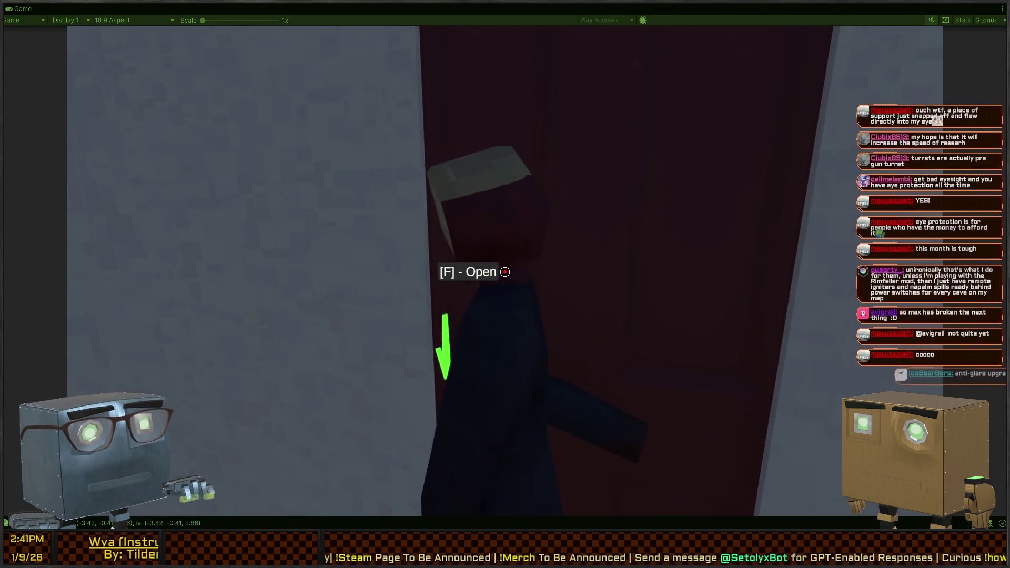
key("f")
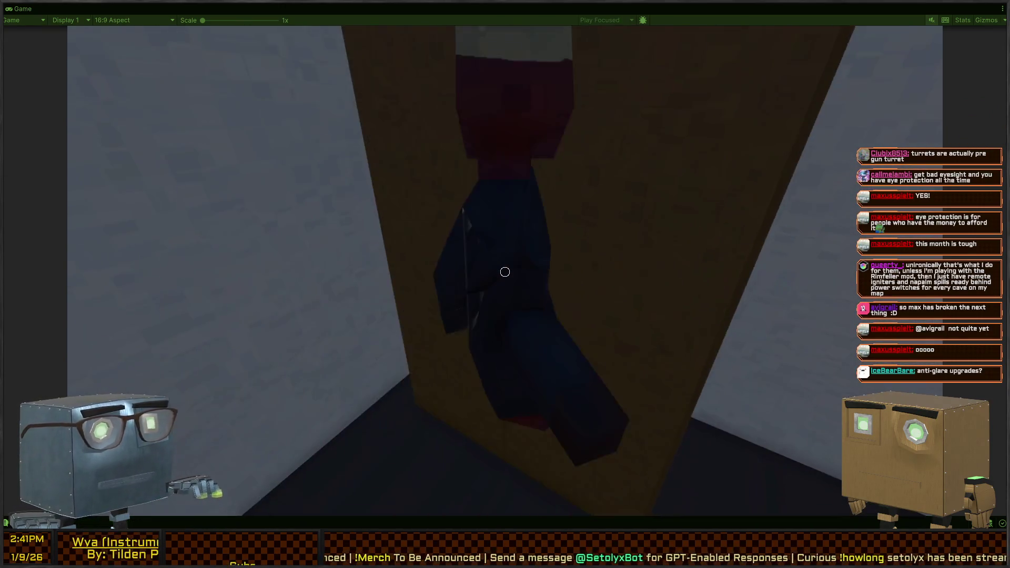
key("f")
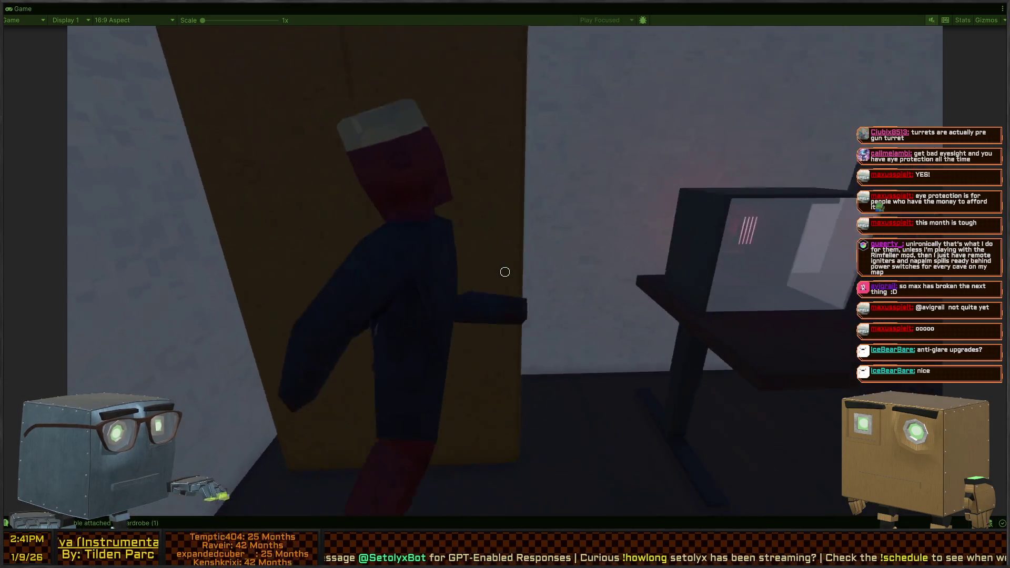
key("Escape")
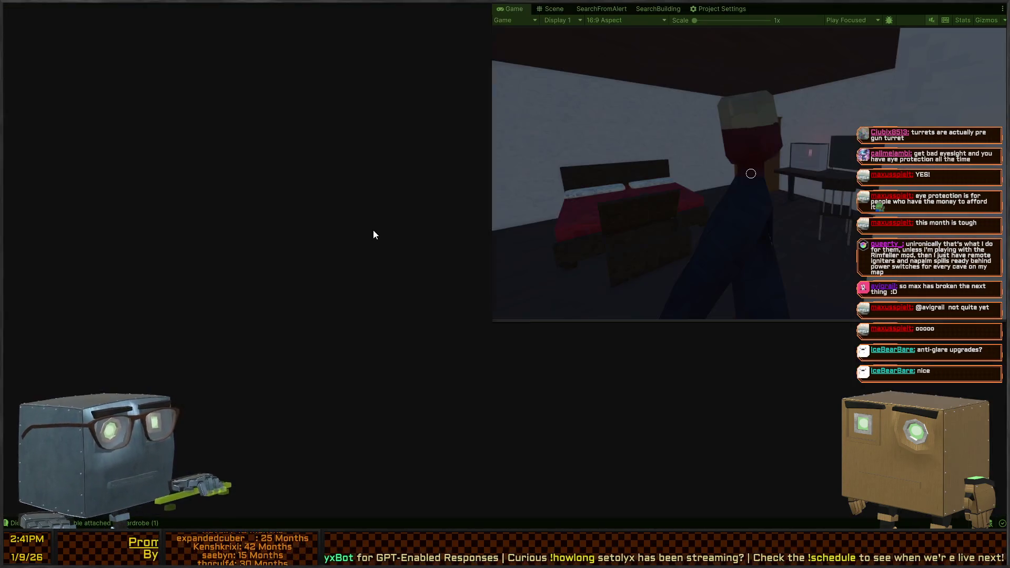
Clear the Console and replay walking up to the wardrobe doors.
key("shift+space")
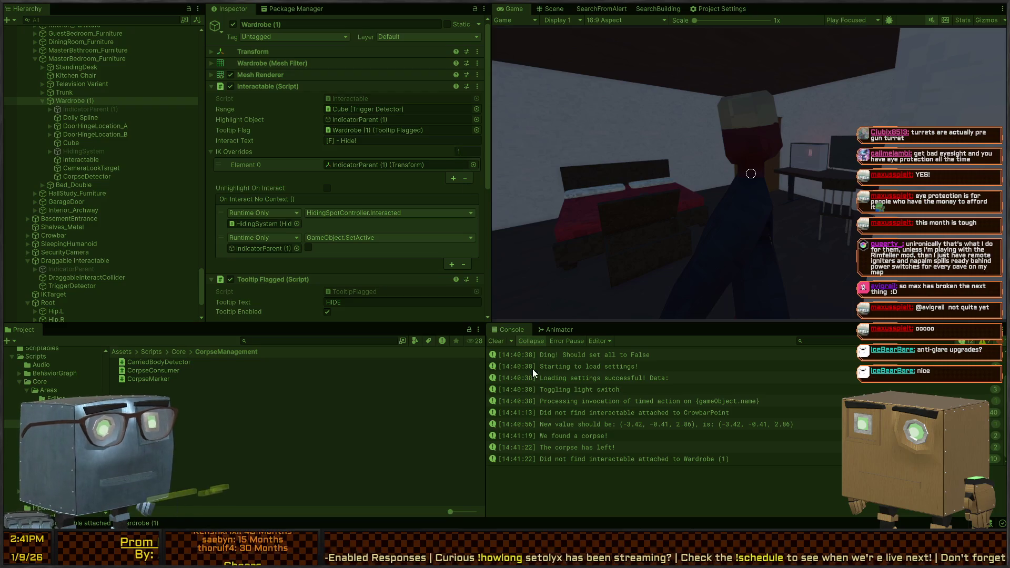
left_click(495, 341)
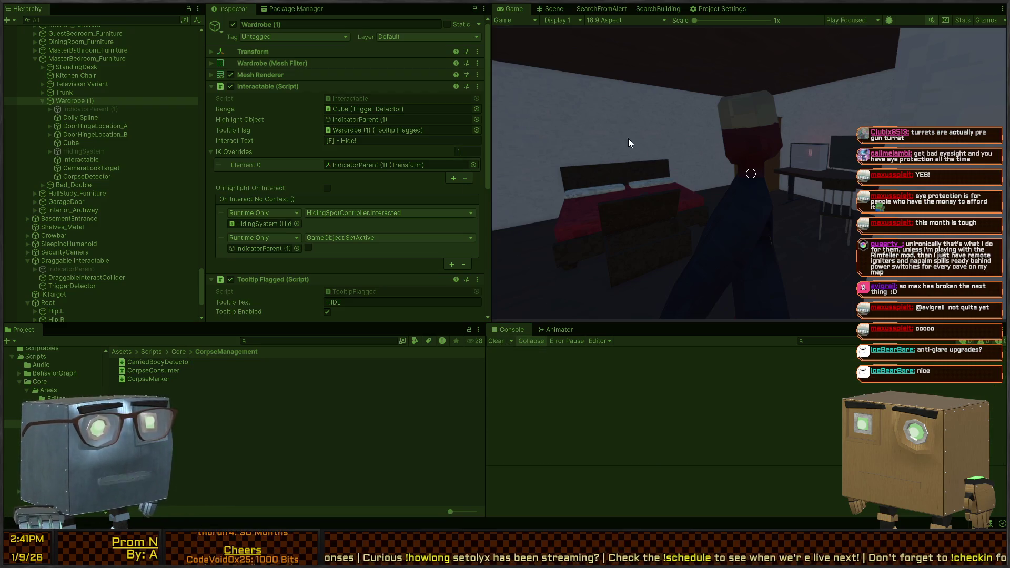
key("shift+space")
left_click(677, 139)
key("w")
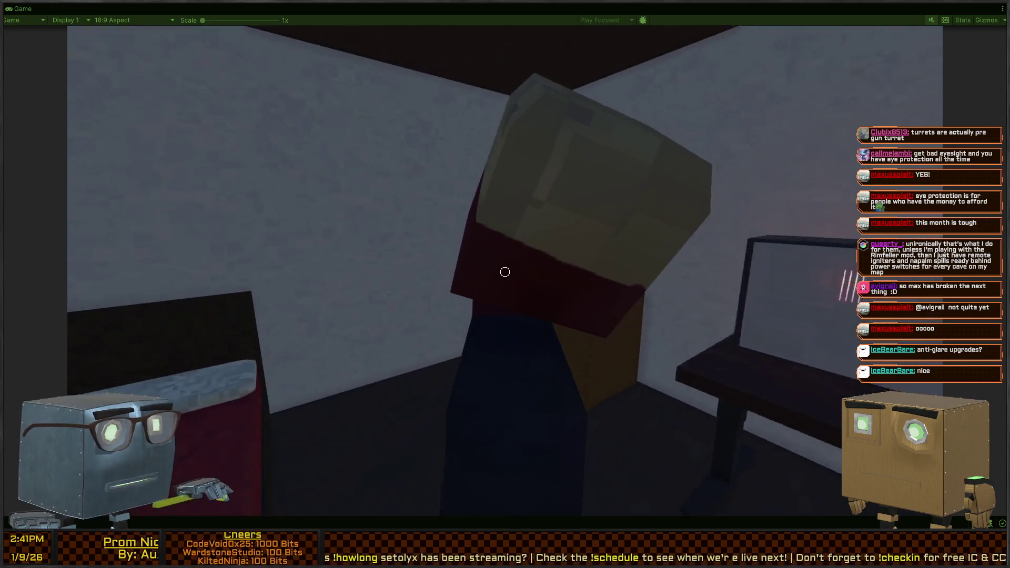
key("w")
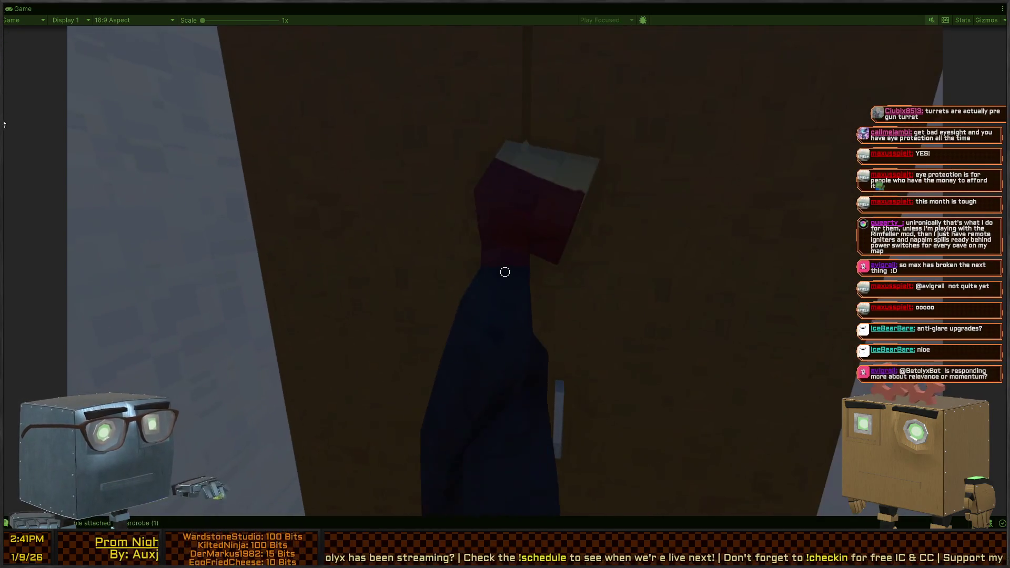
key("Escape")
key("shift+space")
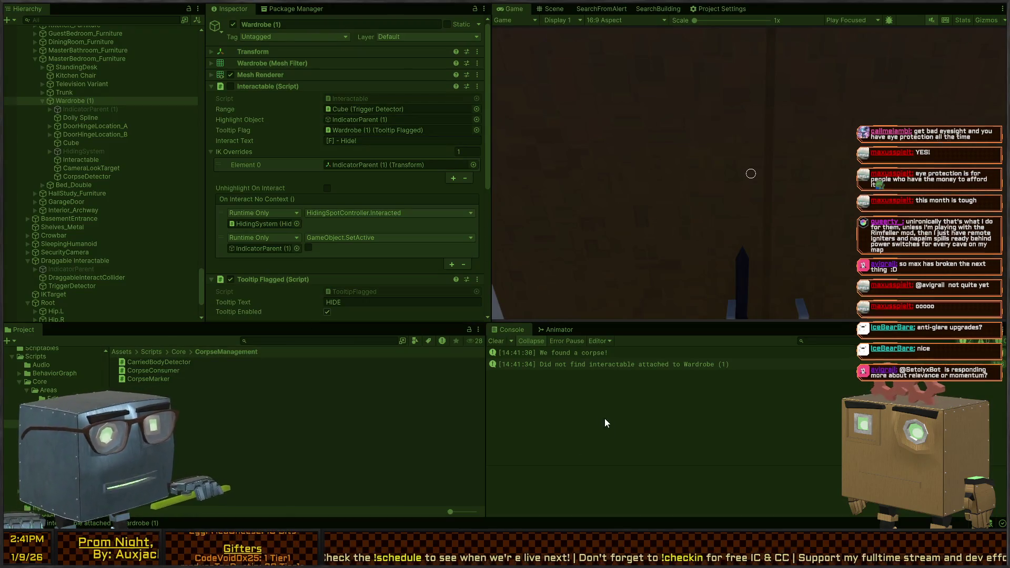
Trace the 'Did not find interactable' log to Interactor.cs line 62, then reopen the Wardrobe prefab.
left_click(633, 365)
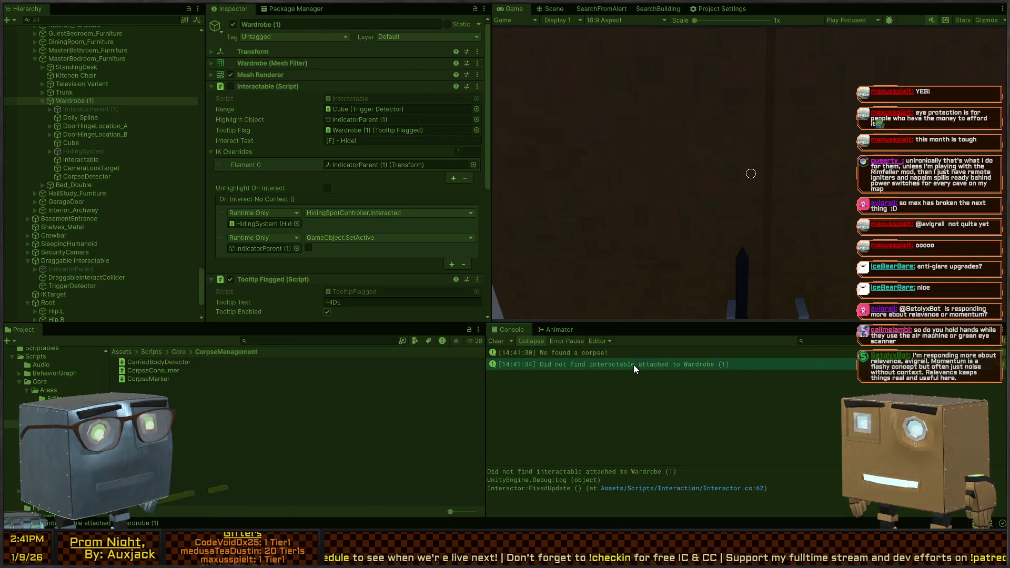
double_click(633, 365)
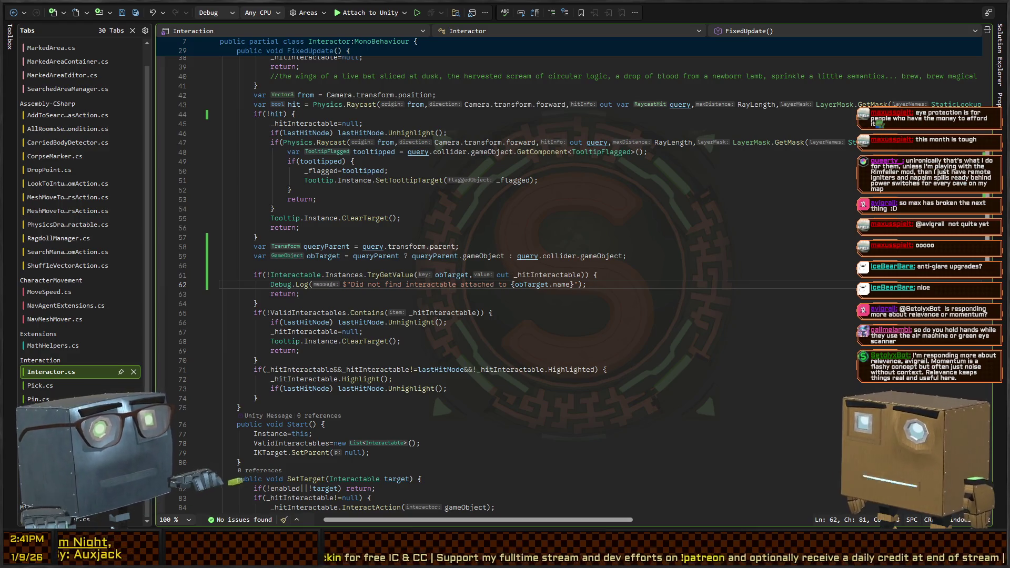
key("alt+Tab")
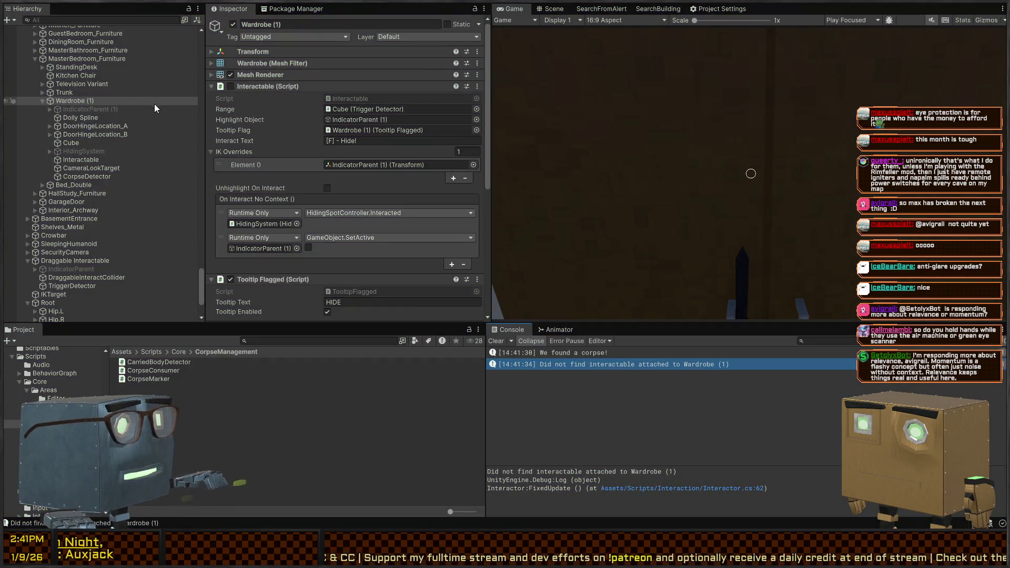
left_click(194, 228)
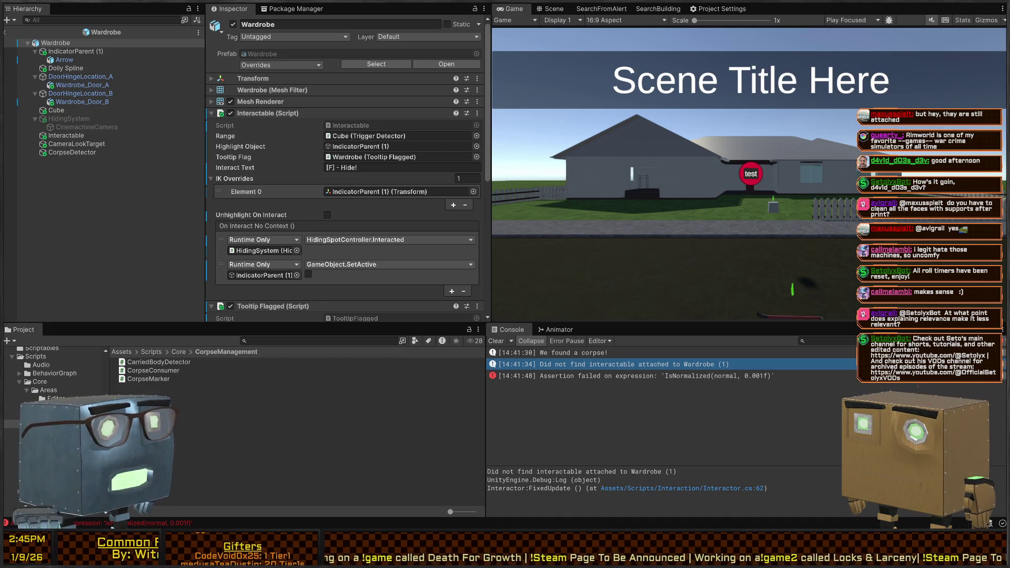
Switch back to the Scene view and orbit around the wardrobe.
left_click(554, 9)
mouse_move(655, 200)
left_mouse_down()
mouse_move(807, 160)
mouse_move(752, 126)
left_mouse_up()
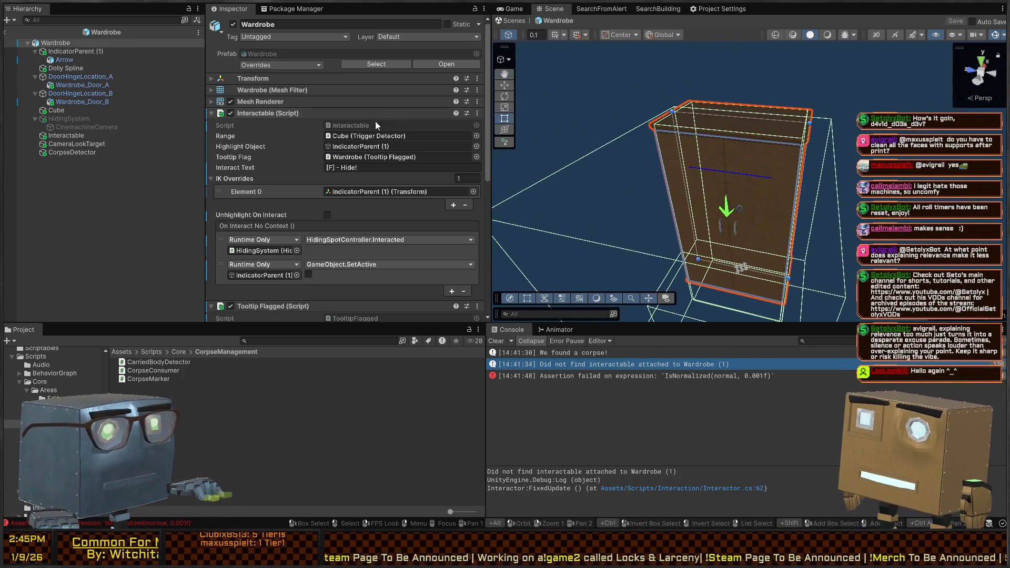
Create an empty child GameObject under the Wardrobe root.
left_click(62, 44)
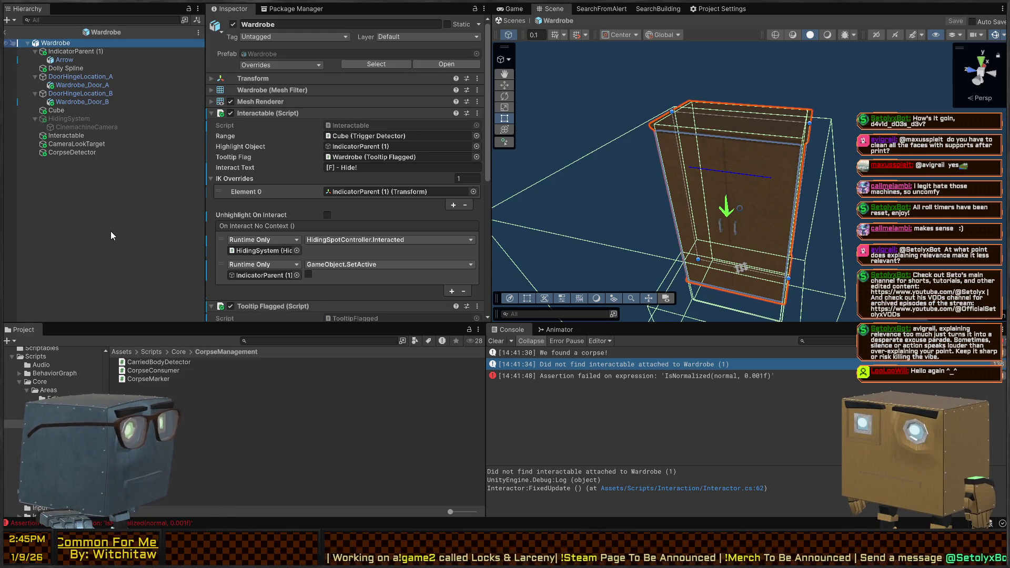
key("ctrl+shift+n")
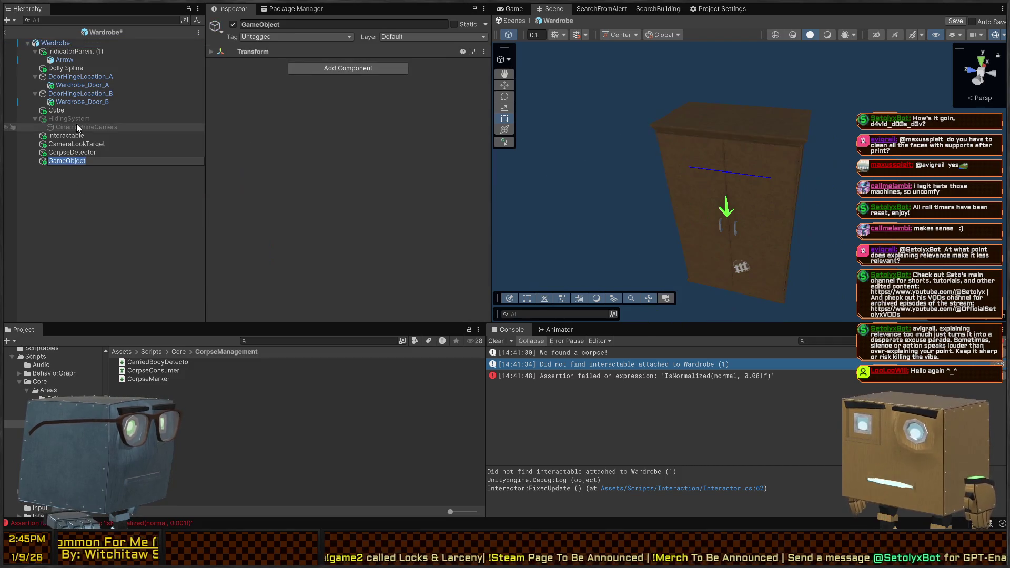
Rename the Wardrobe's new empty child to HidingSpotInteractor.
type("H")
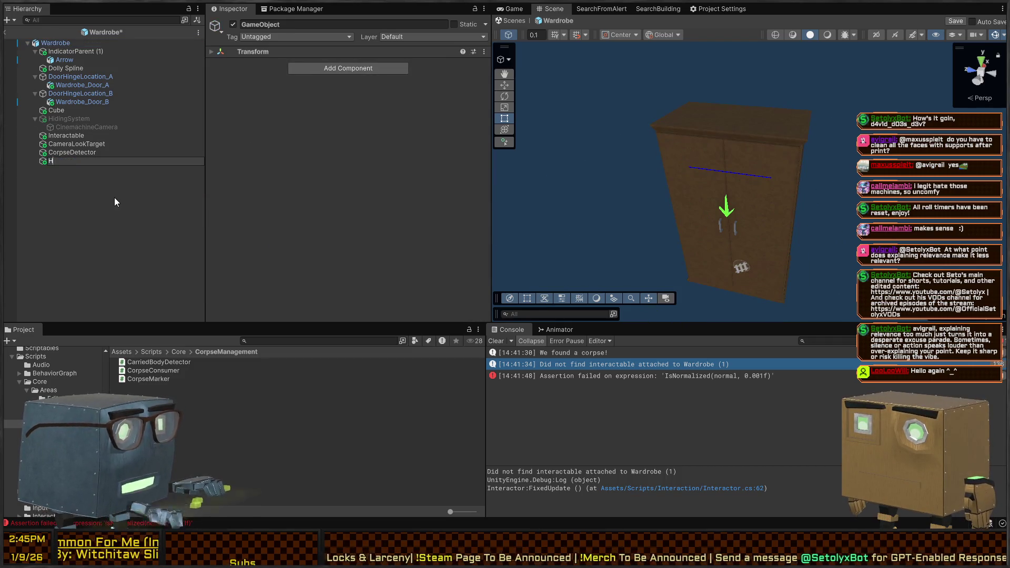
type("idingSpotInteractor")
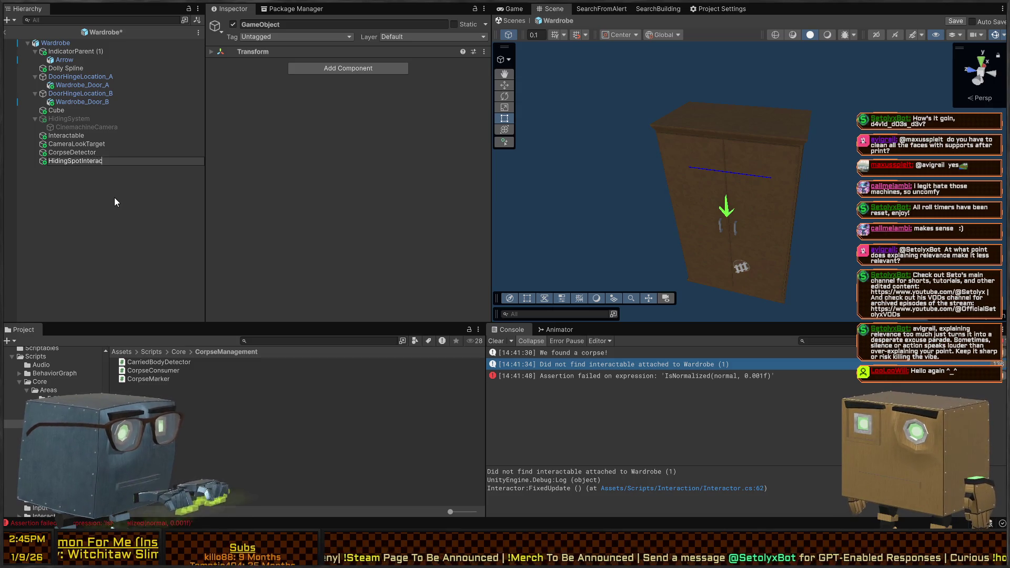
key("Return")
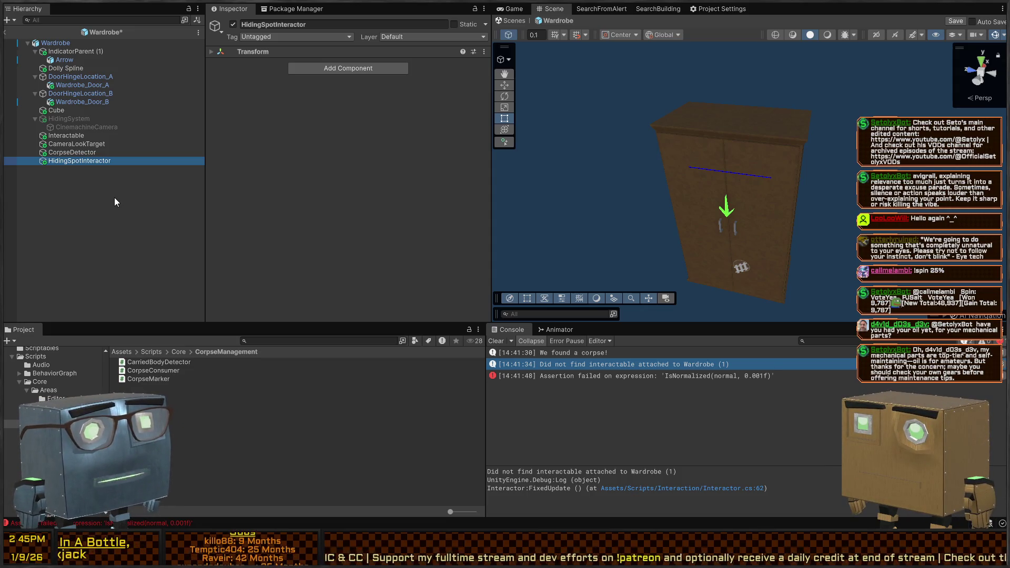
left_click(399, 270)
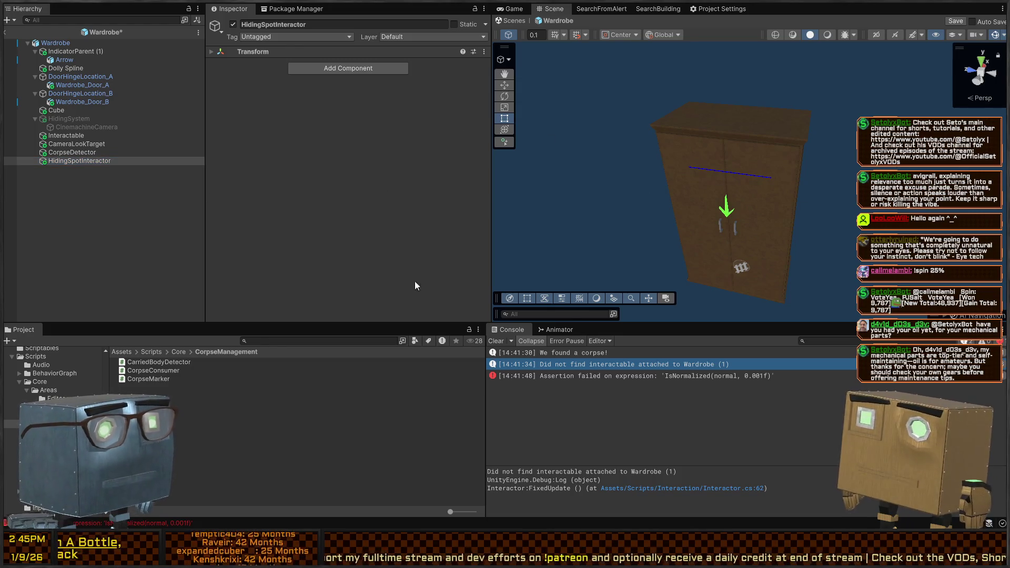
Drag the Interactable and Tooltip Flagged components from the Wardrobe root onto HidingSpotInteractor.
left_click(78, 43)
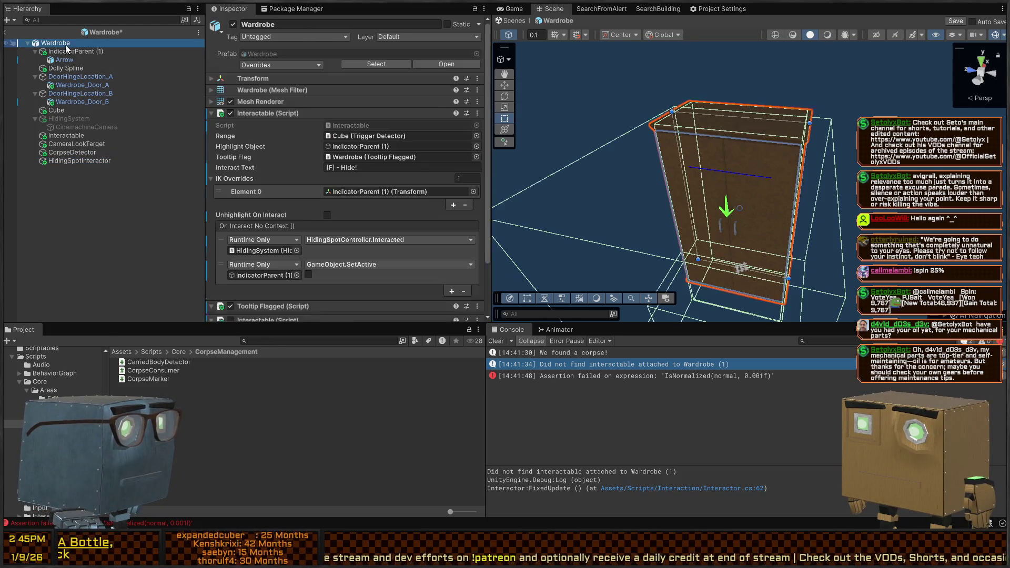
scroll(254, 131, "down", 5)
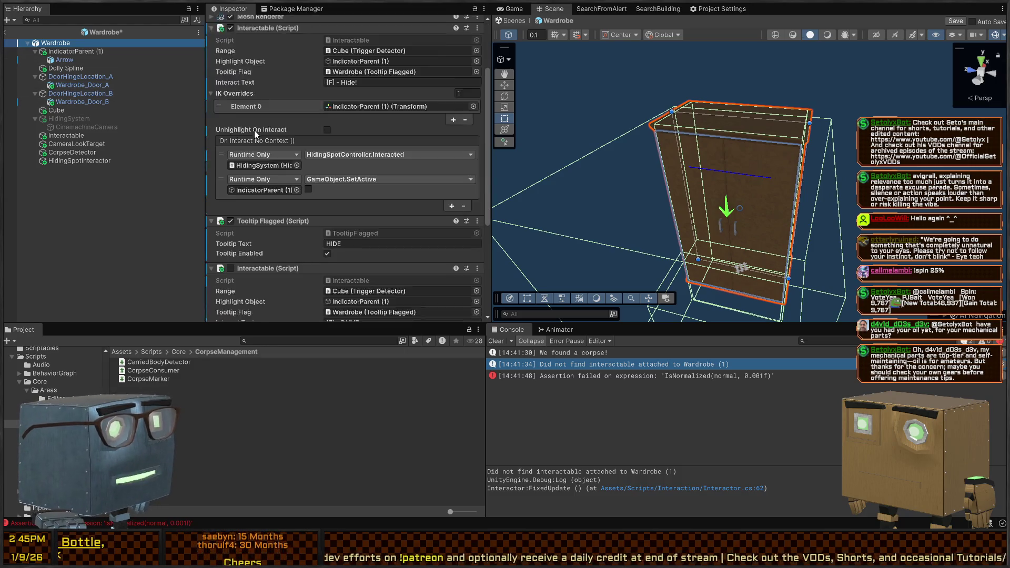
scroll(254, 127, "up", 3)
scroll(277, 161, "up", 1)
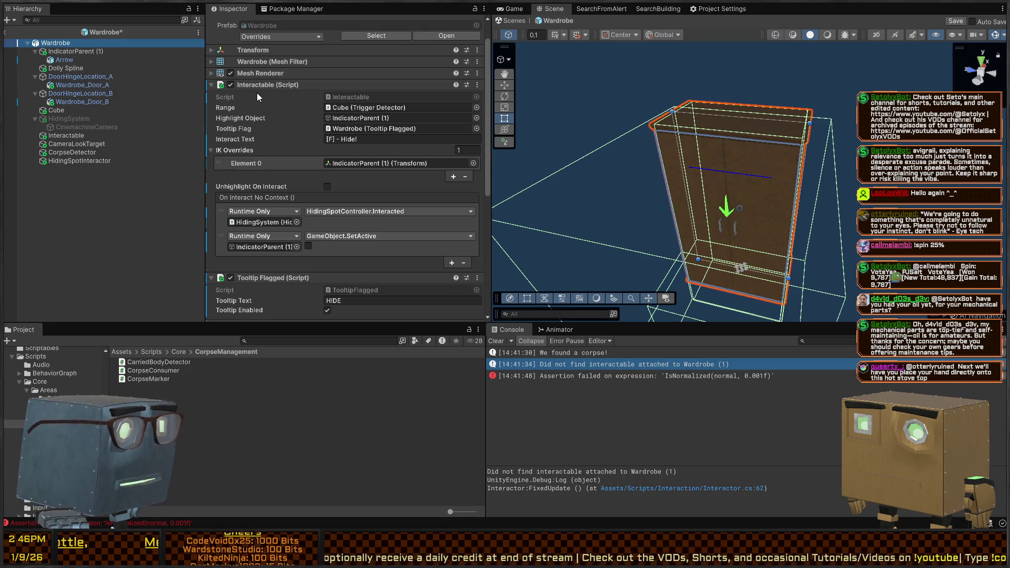
mouse_move(257, 83)
left_mouse_down()
mouse_move(106, 105)
mouse_move(82, 161)
mouse_move(71, 162)
left_mouse_up()
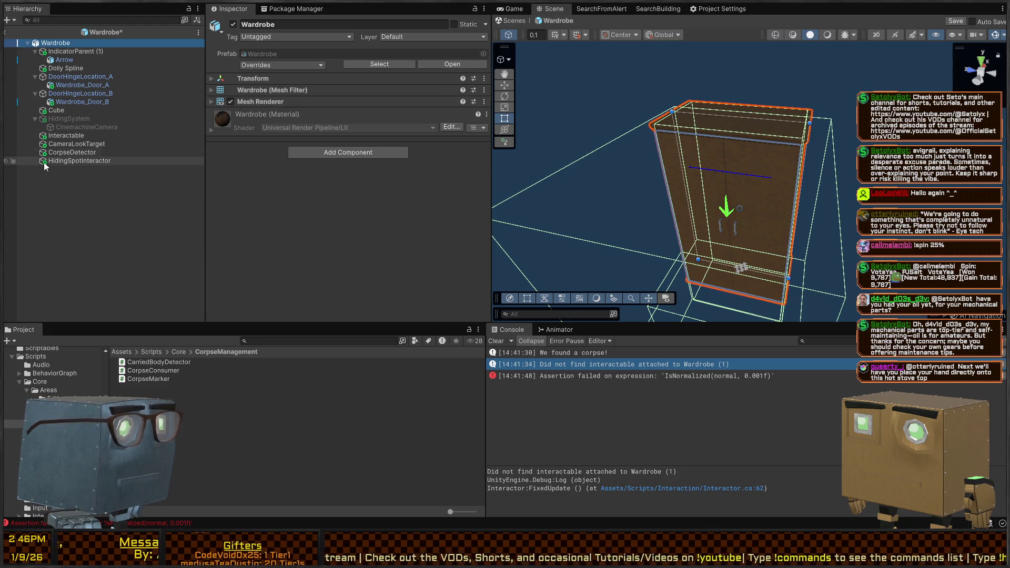
left_click(77, 162)
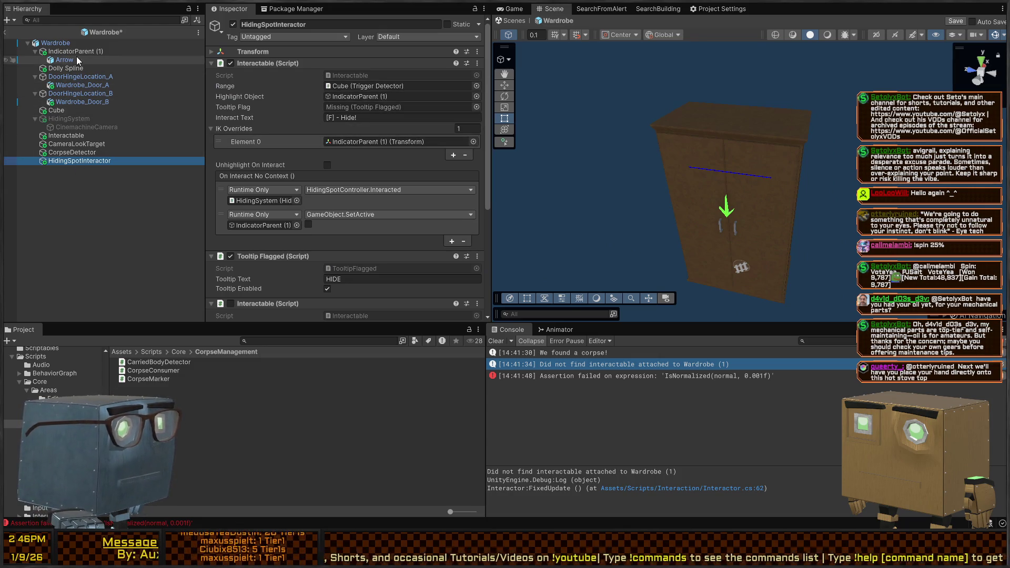
Duplicate HidingSpotInteractor, remove the copy's Hide interaction, and set its tooltip text to DUMP.
scroll(337, 158, "down", 5)
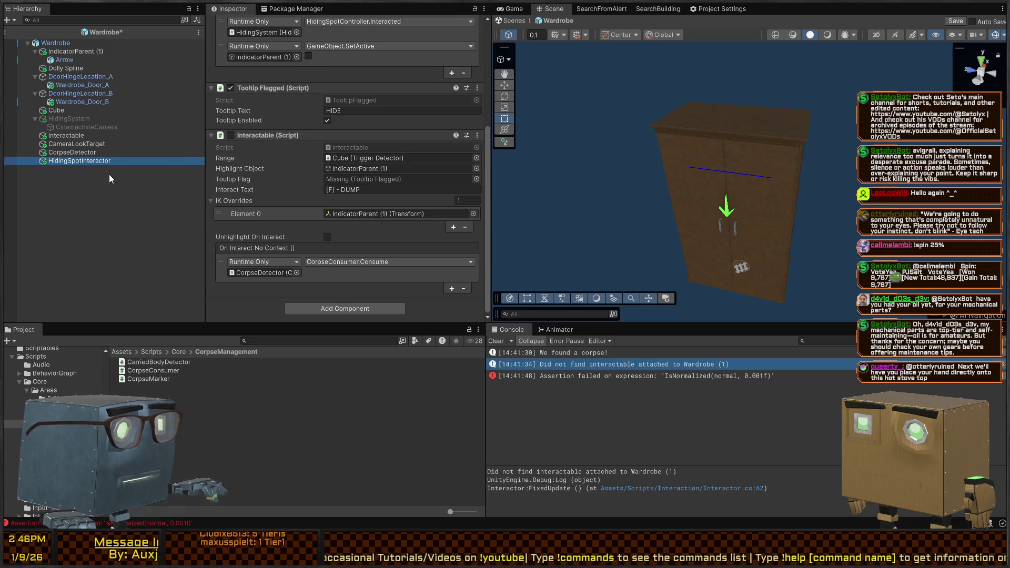
key("ctrl+d")
scroll(326, 123, "up", 5)
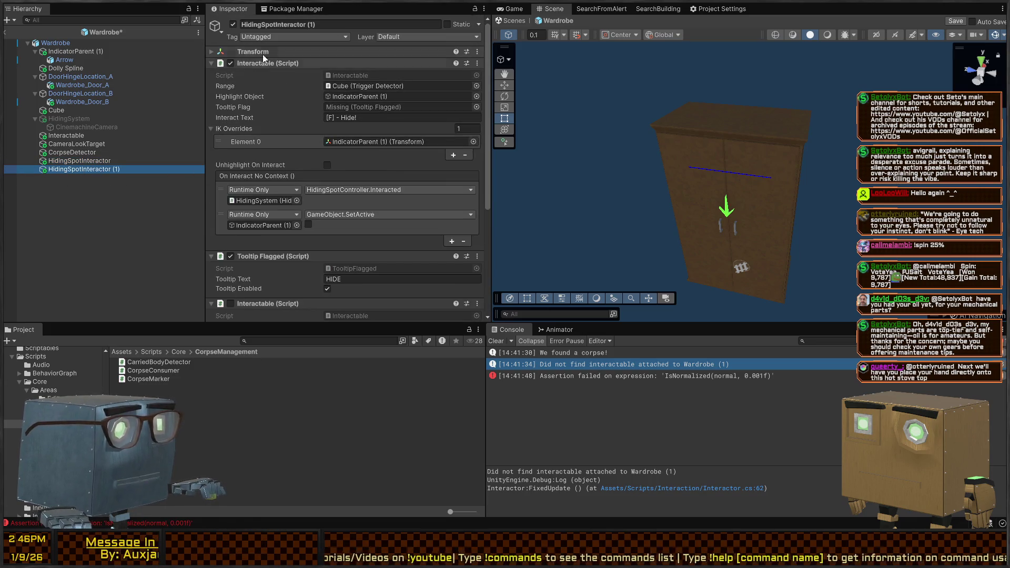
right_click(261, 62)
left_click(318, 111)
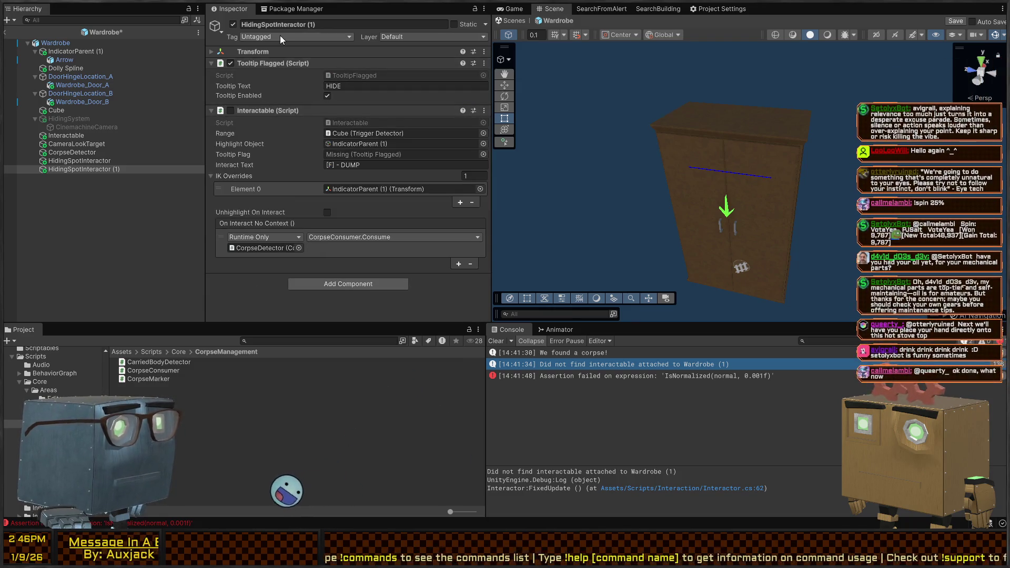
left_click(374, 85)
type("DUMP")
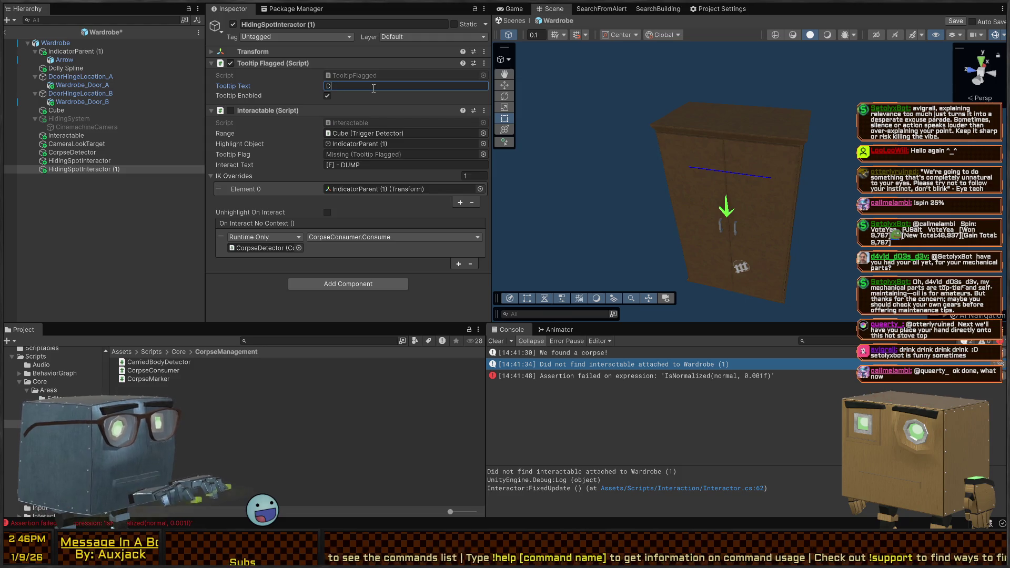
Rename the copy CorpseDisposalInteractor, link its own Tooltip Flagged, and deactivate it.
left_click(315, 24)
type("CorpseDisposalInteractor")
key("Return")
left_click(231, 110)
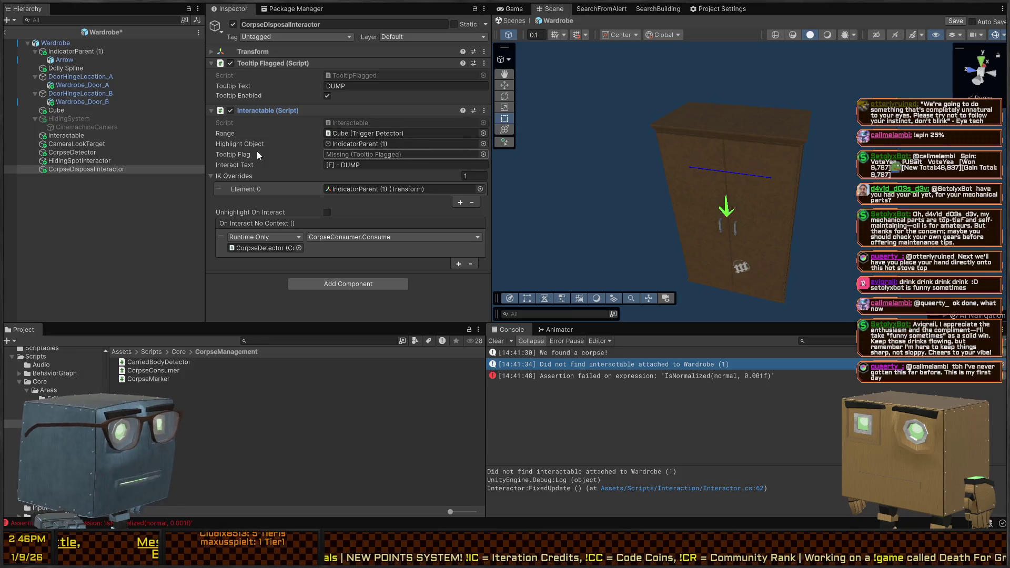
mouse_move(260, 62)
left_mouse_down()
mouse_move(394, 135)
mouse_move(388, 155)
left_mouse_up()
key("alt+shift+a")
Point HidingSpotInteractor's Tooltip Flag at its own Tooltip Flagged component.
left_click(79, 160)
scroll(352, 165, "down", 5)
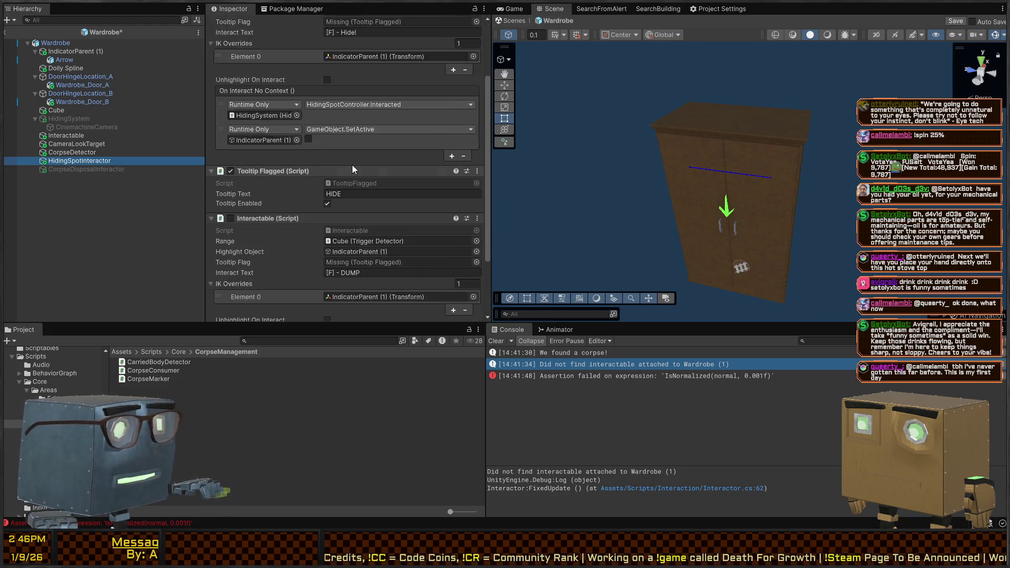
scroll(321, 111, "up", 5)
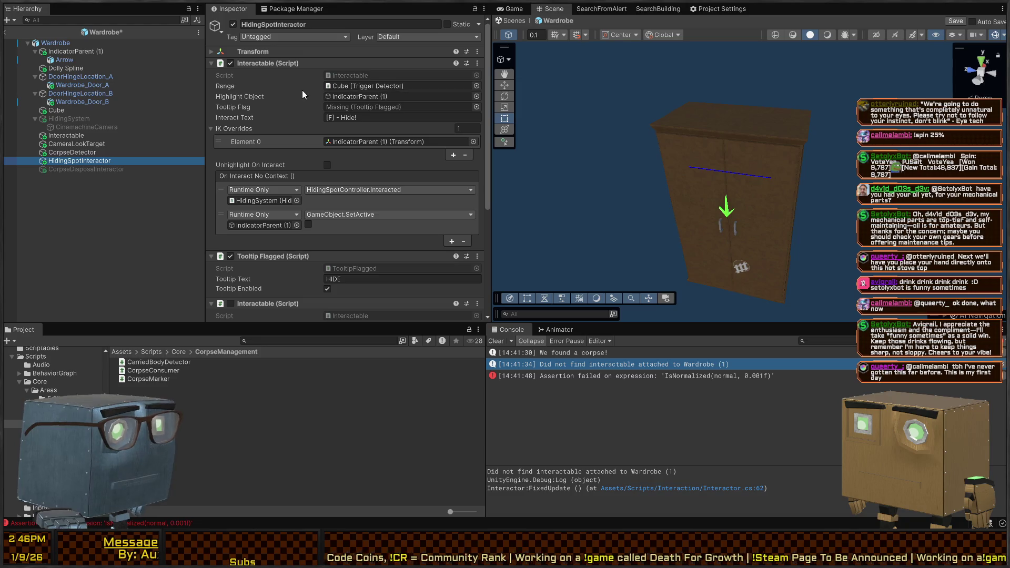
left_click_drag(79, 160, 408, 109)
scroll(327, 156, "down", 5)
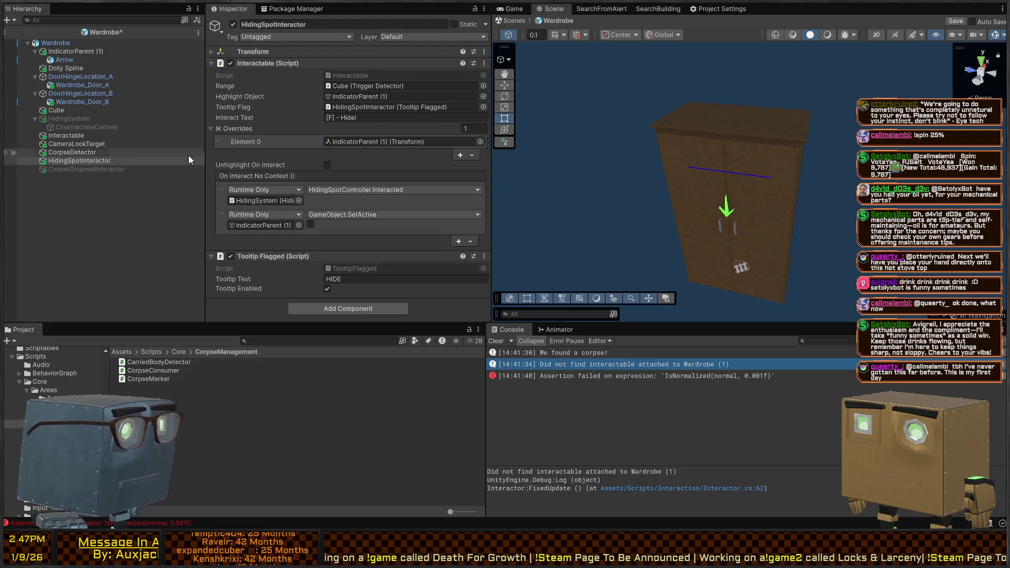
In CorpseDetector's On Activate, disable HidingSpotInteractor and enable CorpseDisposalInteractor via SetActive.
left_click(90, 152)
scroll(333, 122, "down", 10)
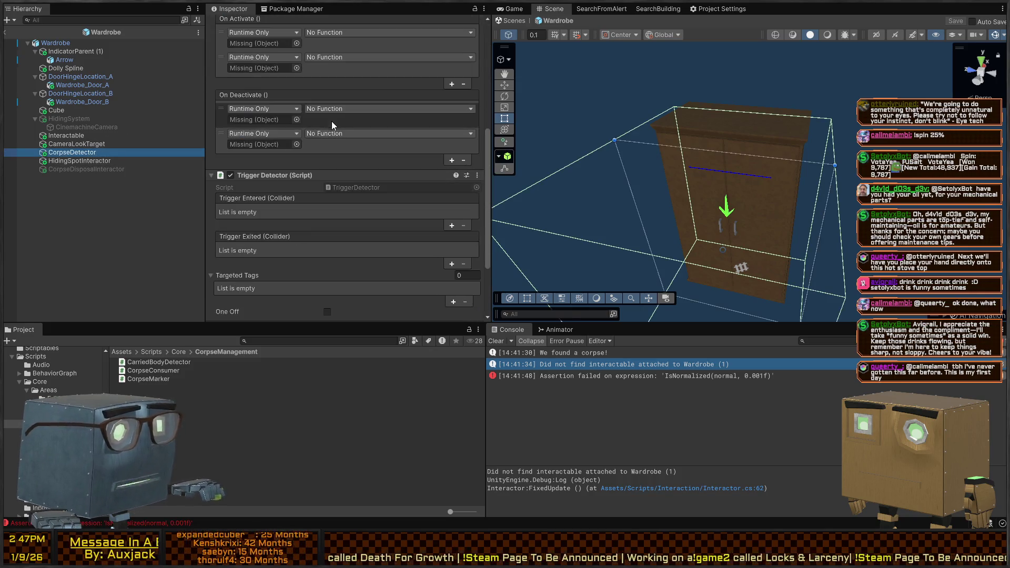
left_click_drag(60, 160, 266, 100)
left_click_drag(96, 168, 266, 125)
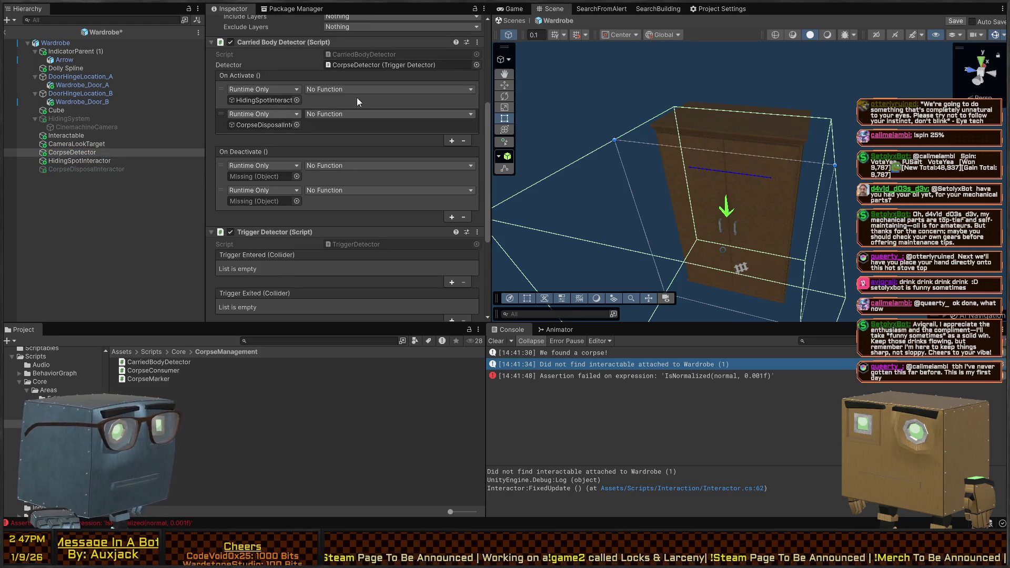
left_click(381, 95)
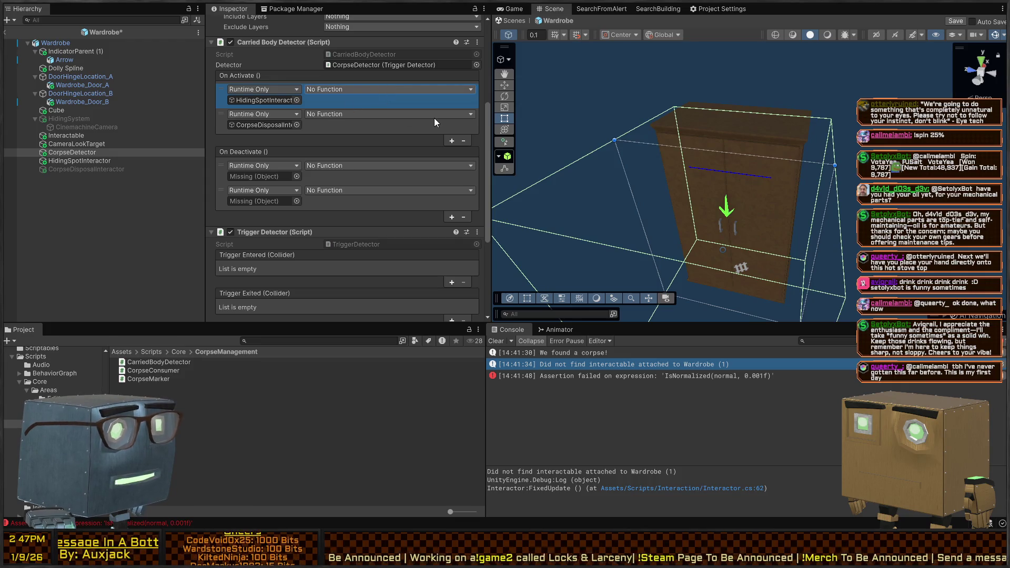
left_click(437, 198)
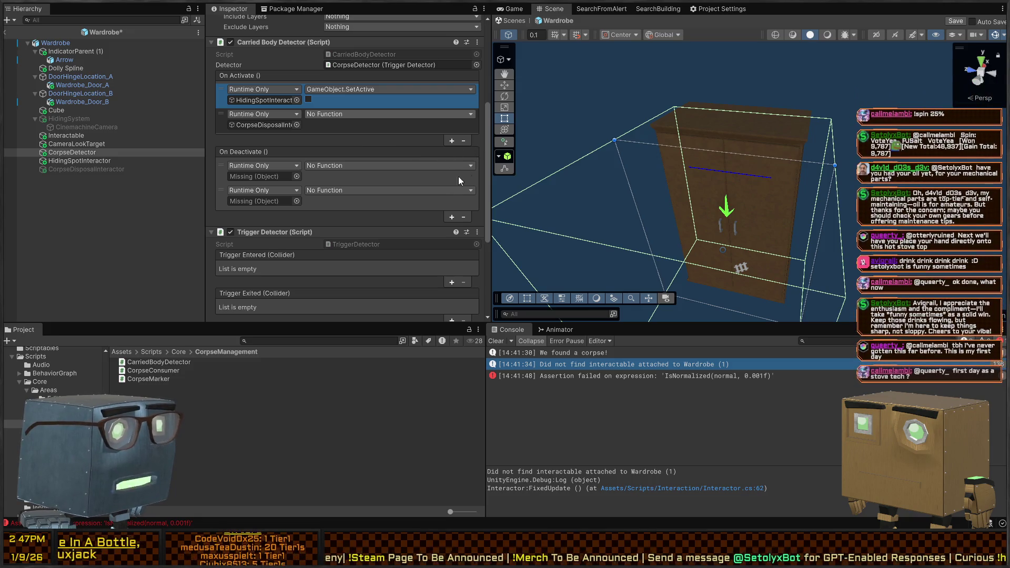
left_click(309, 125)
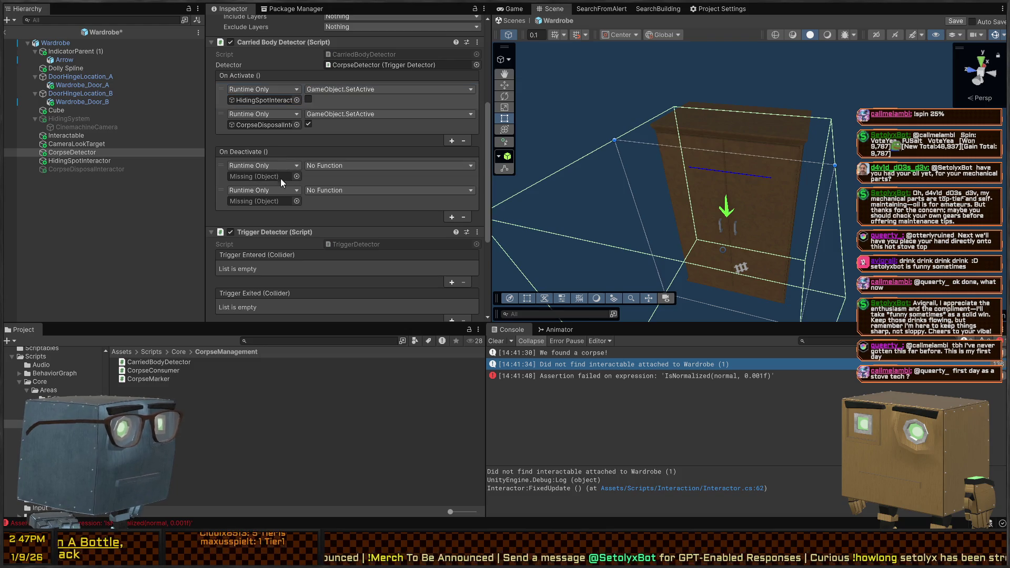
Paste the entries into On Deactivate with flipped values and save the prefab.
key("ctrl+v")
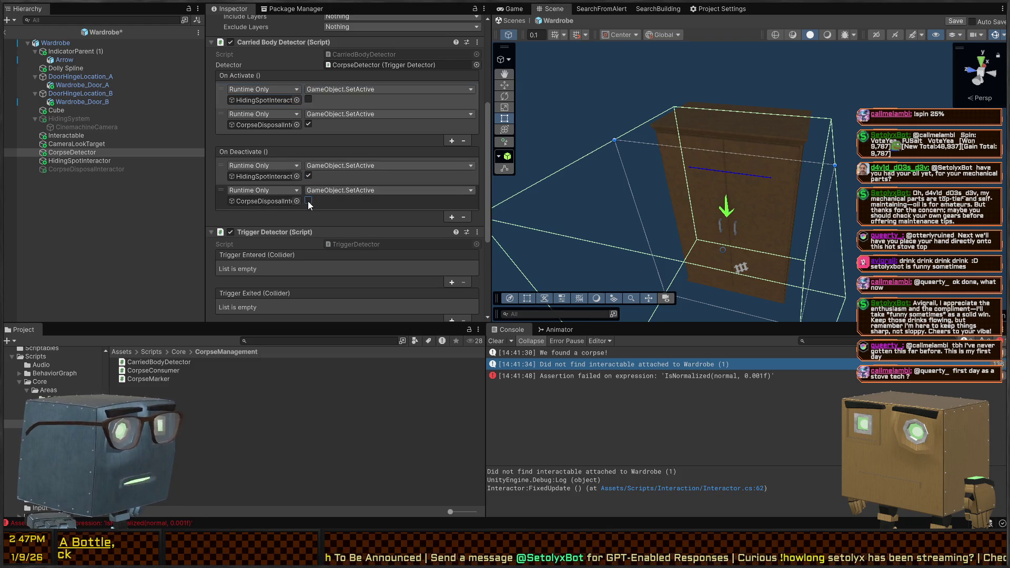
key("ctrl+s")
scroll(342, 249, "down", 5)
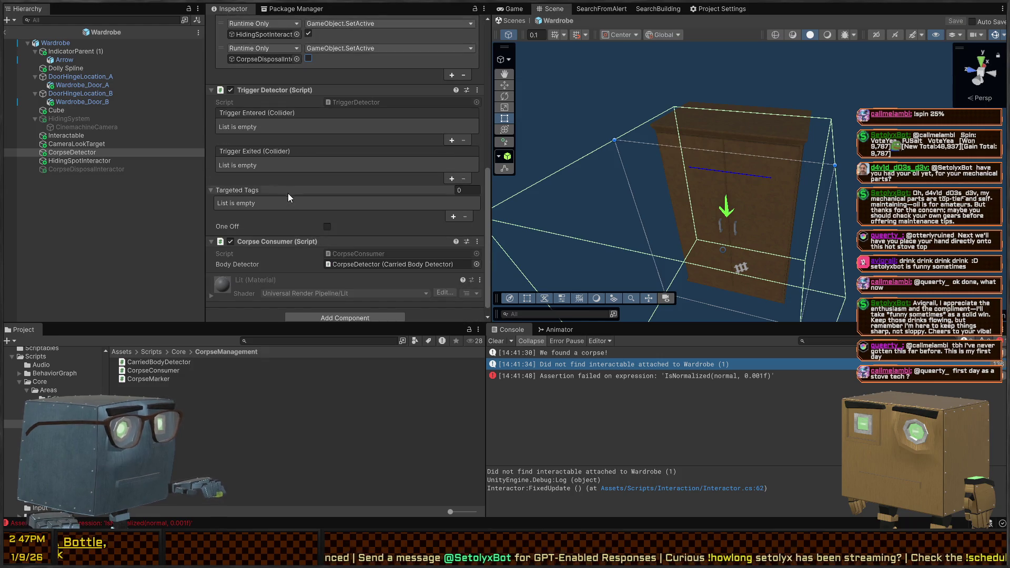
scroll(286, 179, "up", 5)
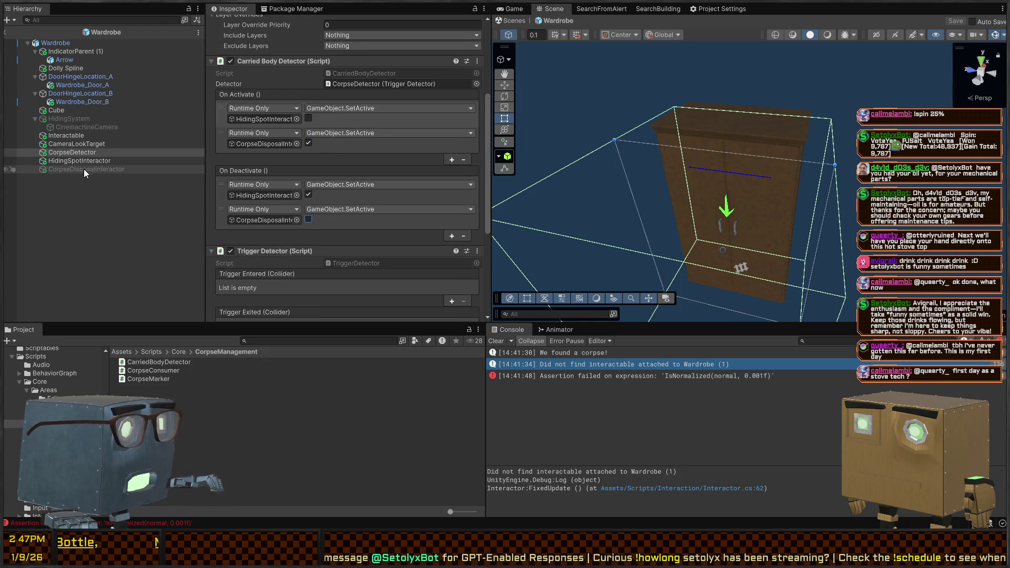
left_click(82, 169)
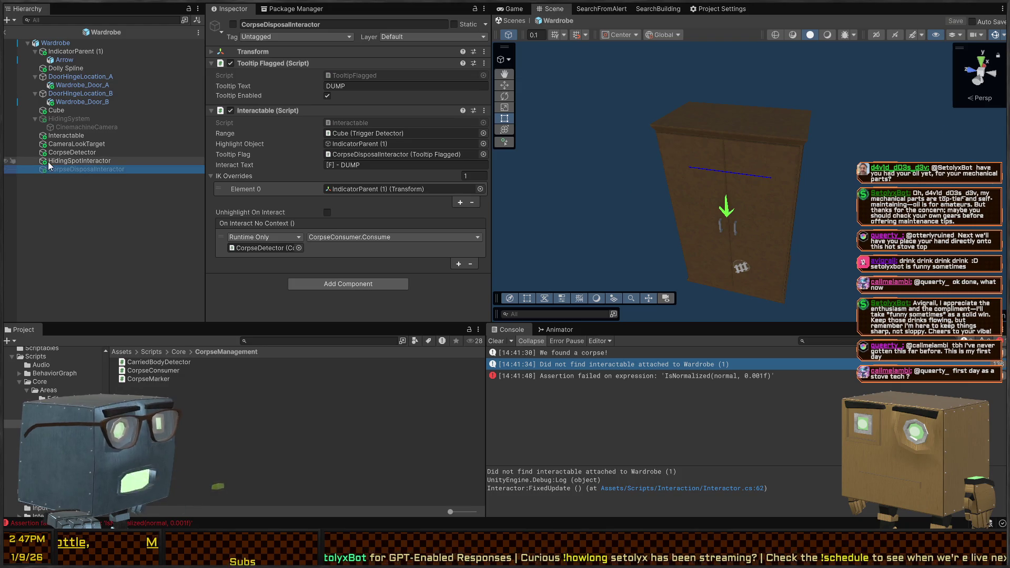
left_click(59, 160)
left_click(64, 151)
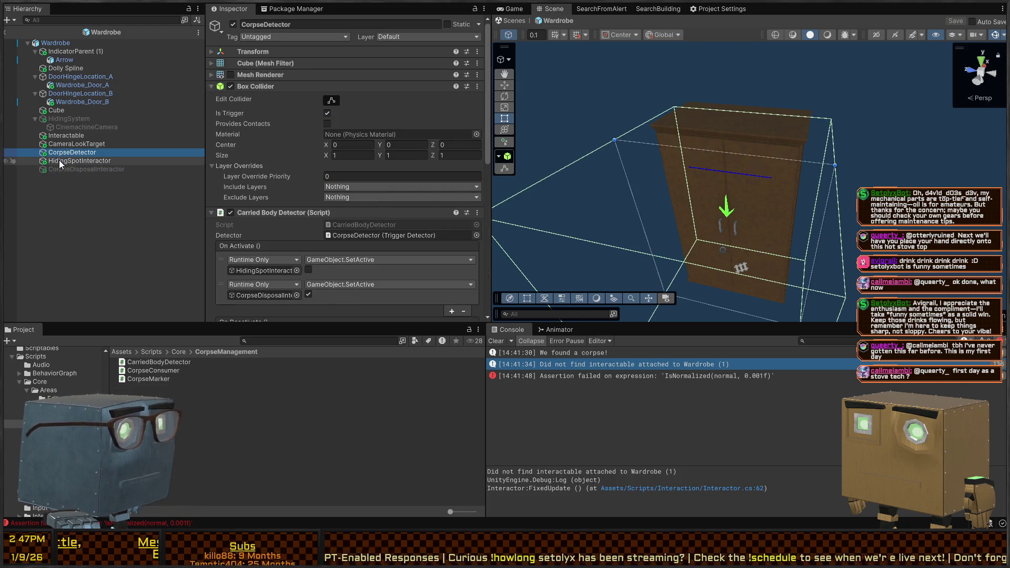
Drag CameraLookTarget, then HidingSpotInteractor, then CorpseDisposalInteractor up to lead the Wardrobe's children.
left_click_drag(60, 145, 49, 49)
left_click_drag(65, 160, 50, 58)
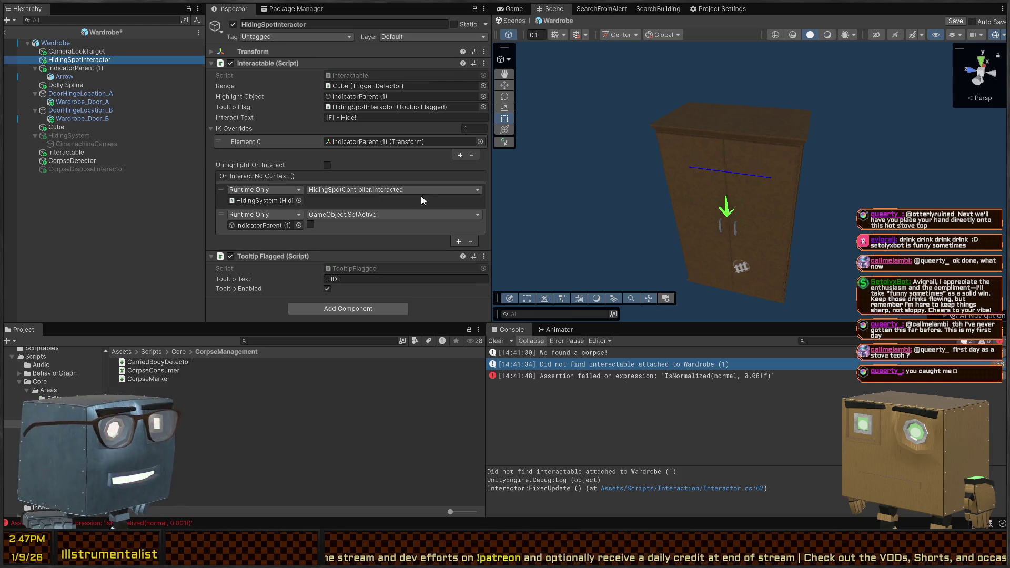
left_click(79, 51)
left_click(70, 62)
left_click(68, 169)
left_click_drag(68, 171, 70, 63)
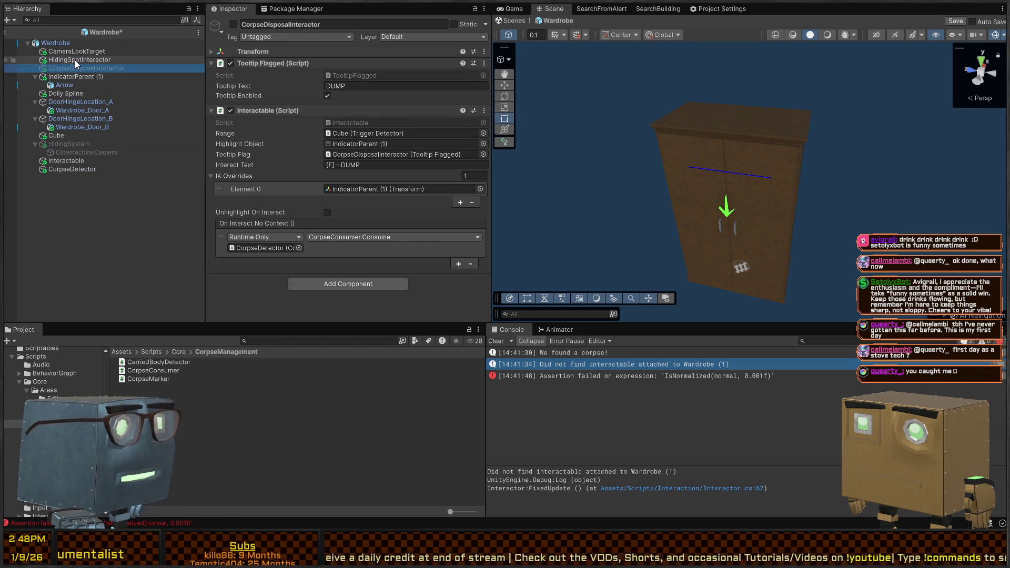
left_click(75, 60)
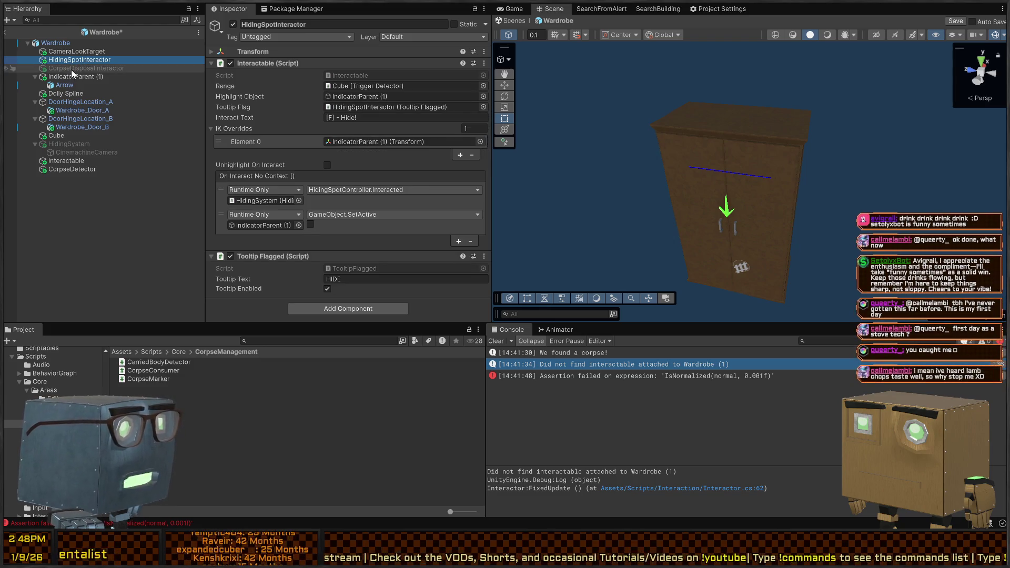
left_click(73, 69)
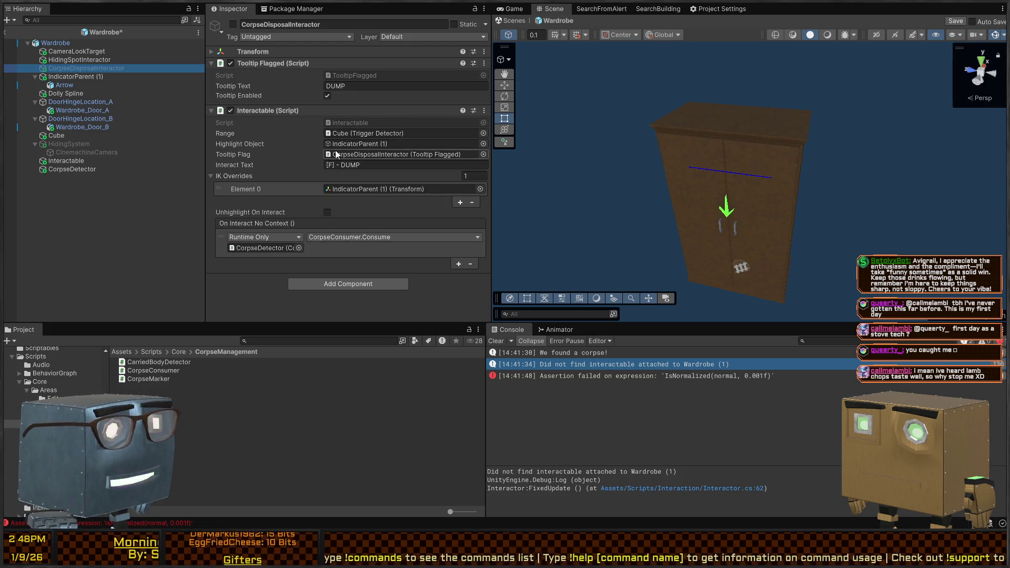
left_click(76, 60)
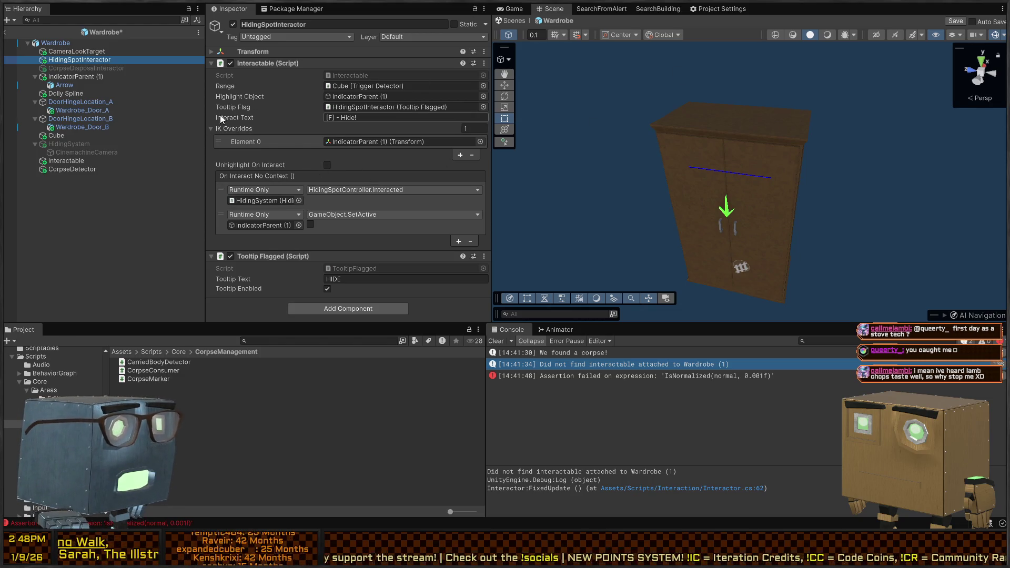
left_click(85, 53)
left_click(75, 61)
left_click(90, 52)
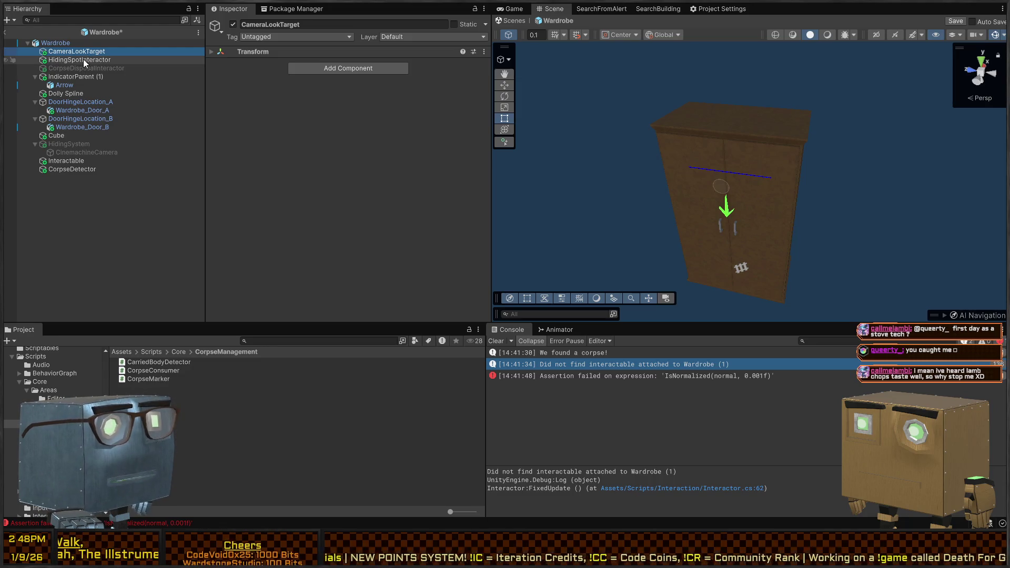
left_click(85, 61)
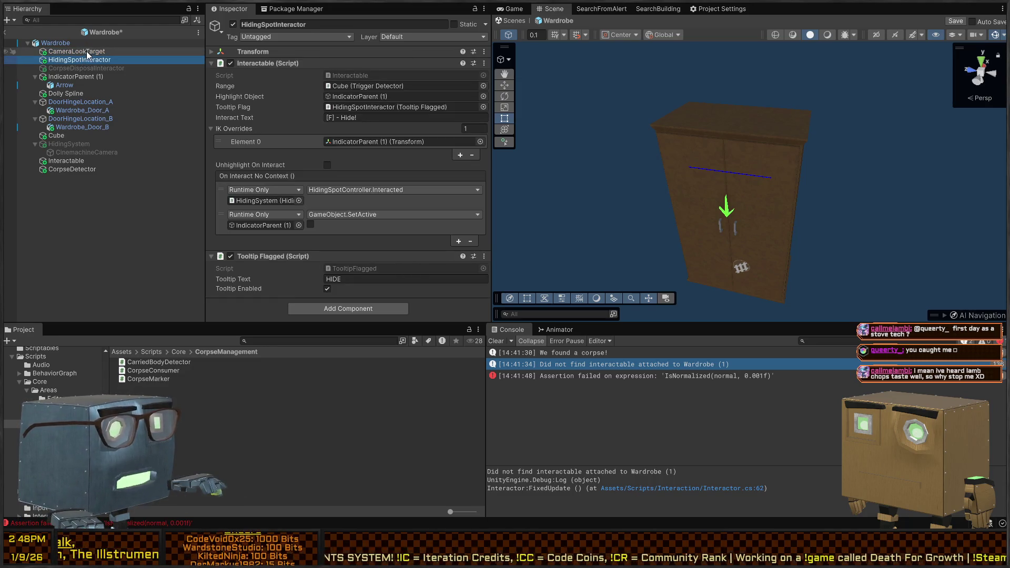
left_click(68, 68)
left_click(75, 61)
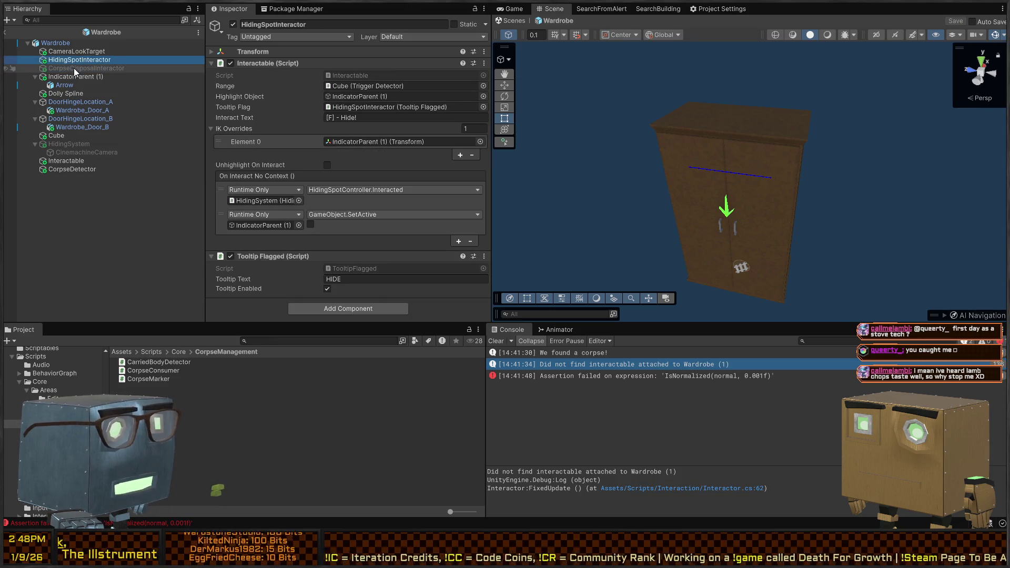
left_click(75, 68)
left_click(110, 60)
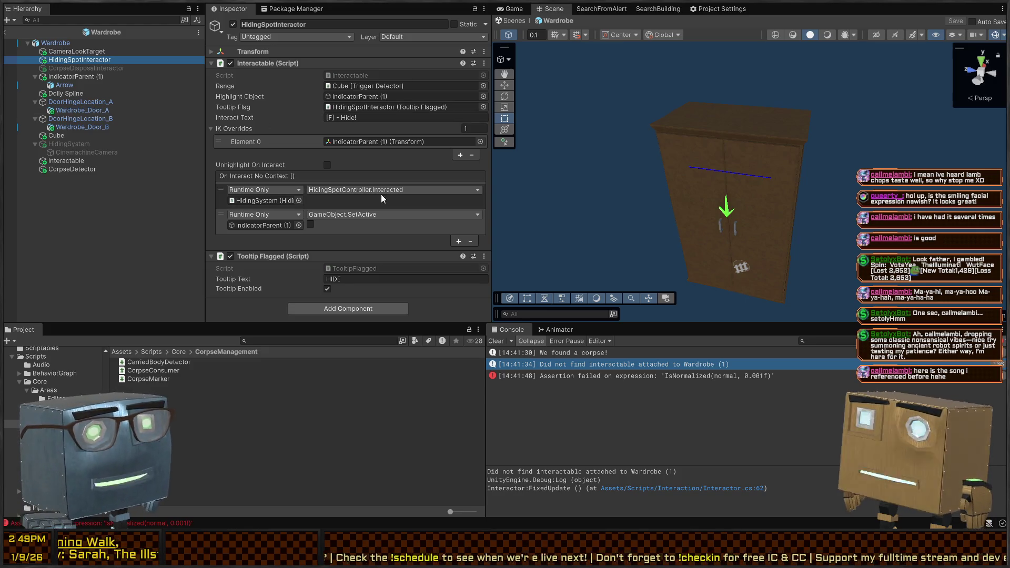
right_click(752, 167)
key("w")
key("d")
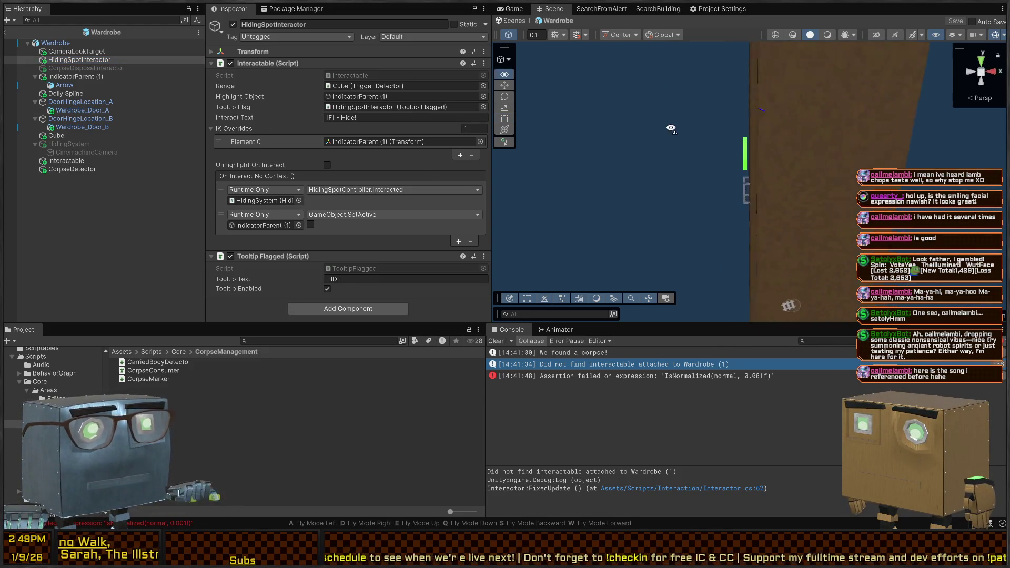
key("w")
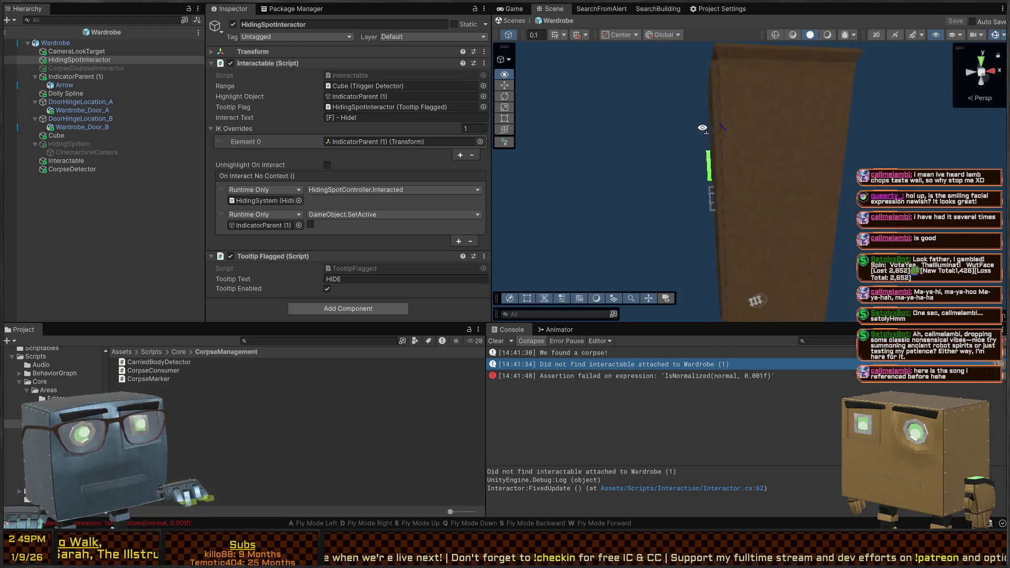
key("s")
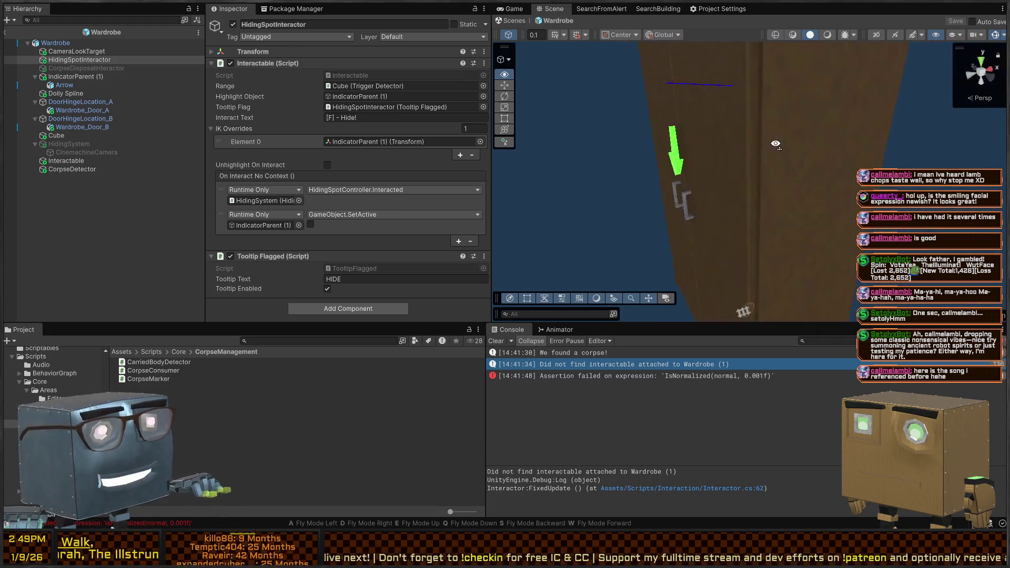
left_click(97, 68)
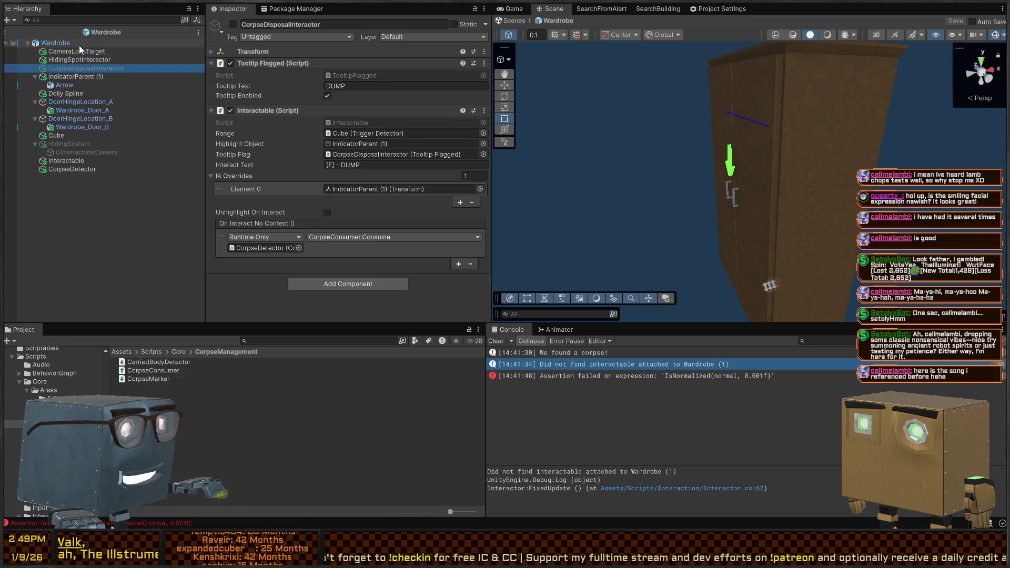
left_click(77, 45)
left_click(67, 61)
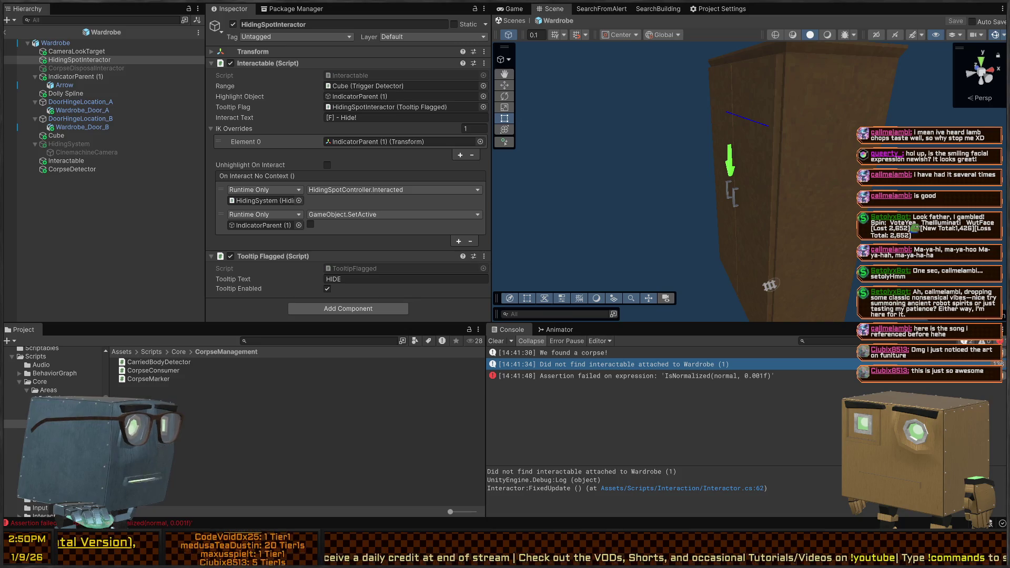
left_click_drag(737, 126, 748, 125)
left_click(84, 52)
left_click(83, 60)
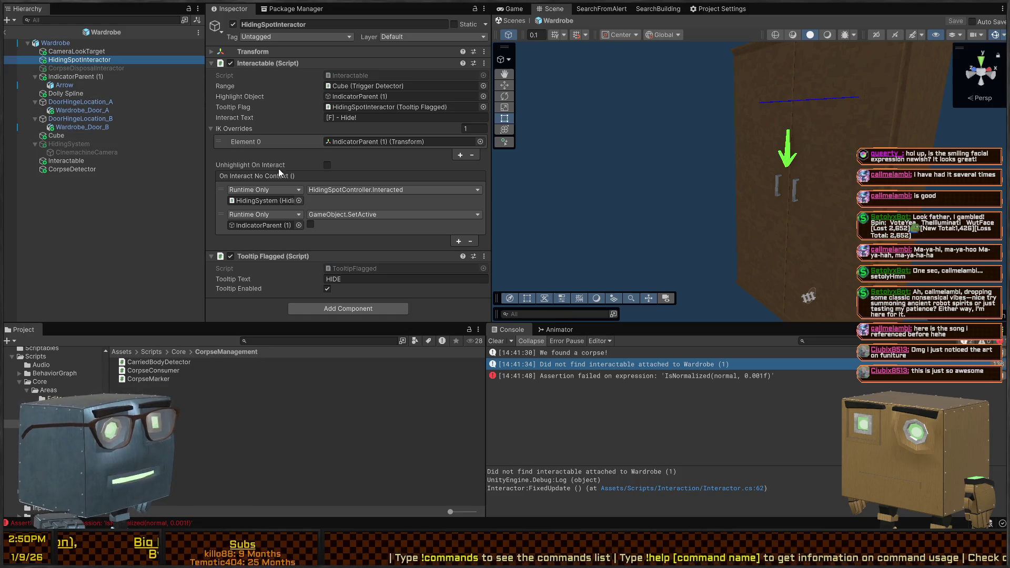
left_click(52, 77)
left_click(42, 94)
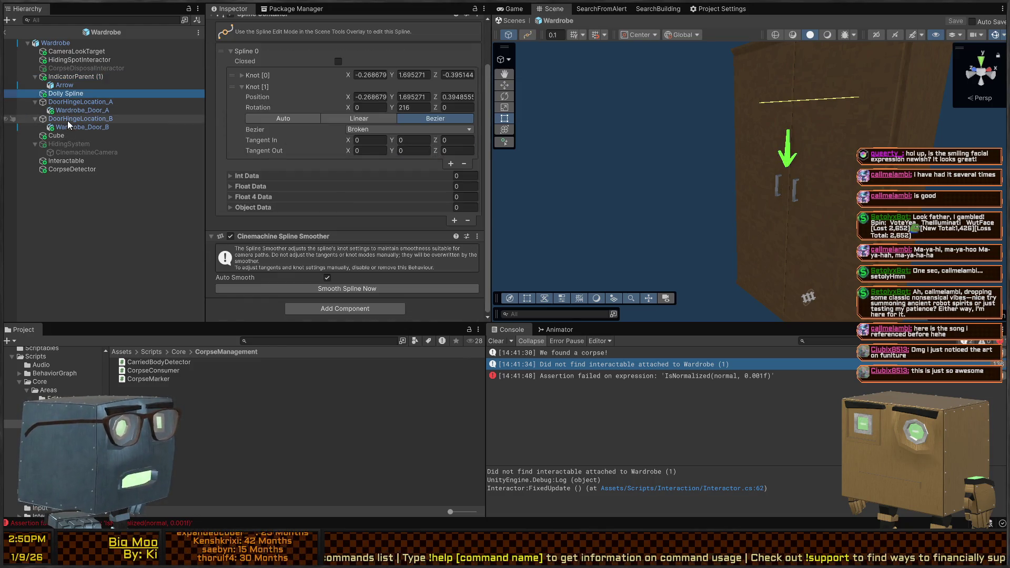
Inspect DoorHingeLocation_B, the Cube trigger detector and the CorpseDetector settings in the Wardrobe prefab.
left_click(66, 120)
left_click(57, 137)
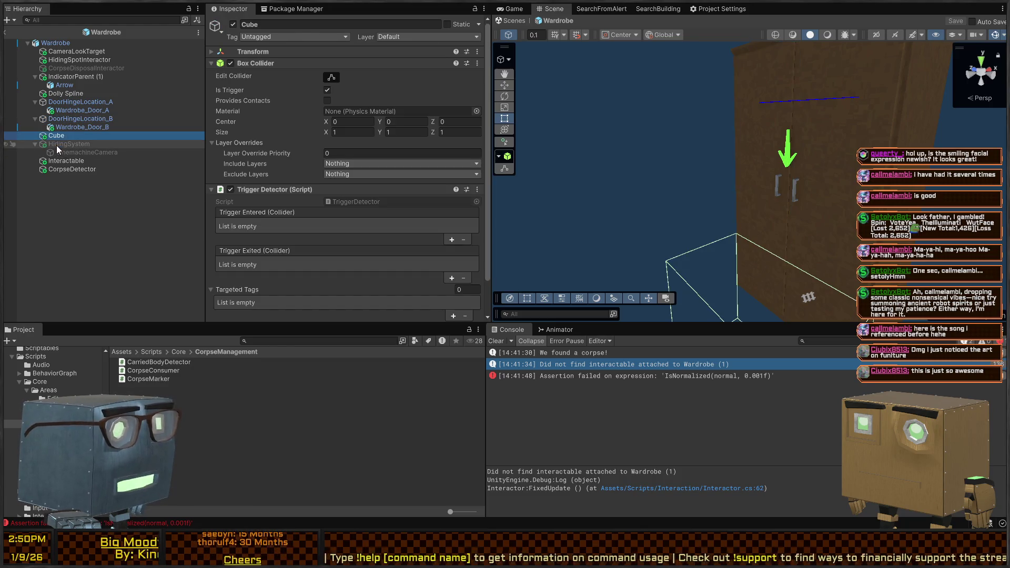
scroll(352, 162, "down", 3)
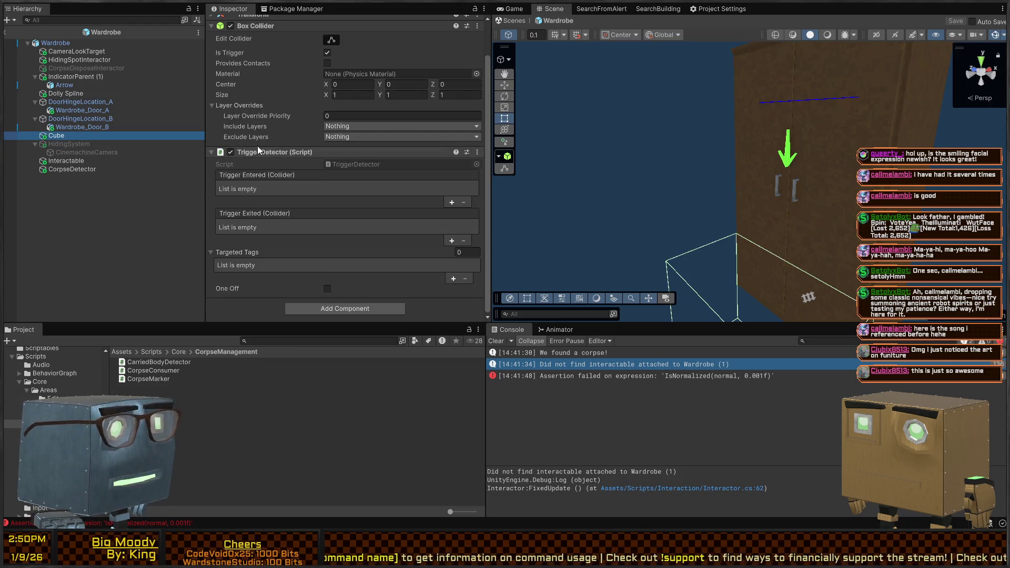
left_click(58, 167)
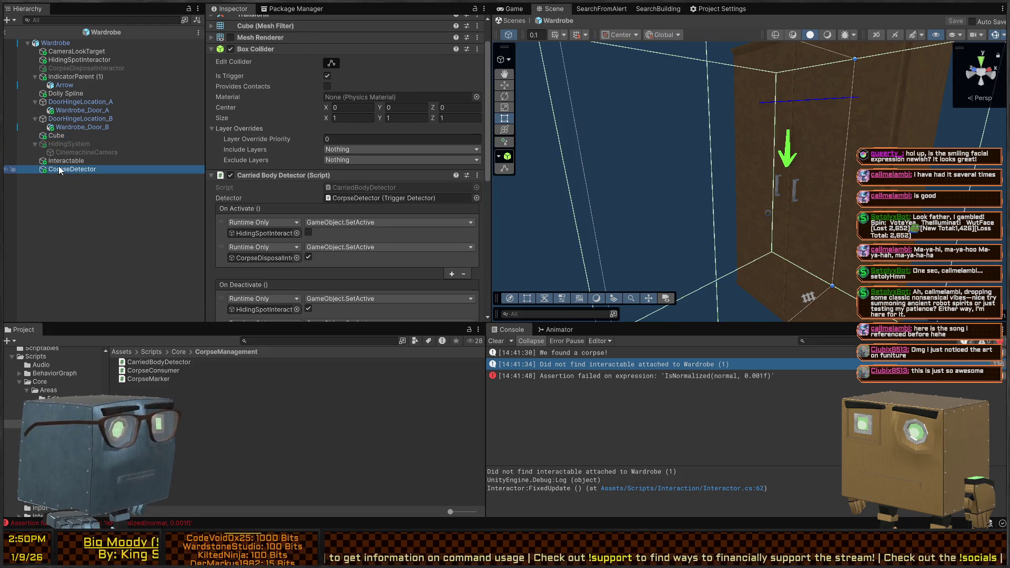
Duplicate the Interactable collider under HidingSpotInteractor and CorpseDisposalInteractor, then return to the scene.
left_click(67, 161)
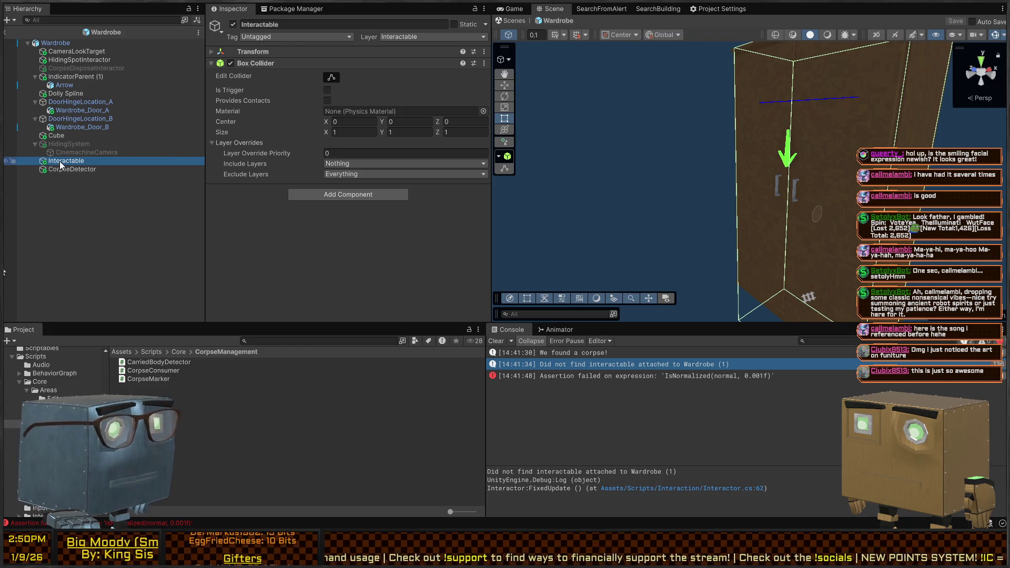
left_click_drag(59, 161, 68, 52)
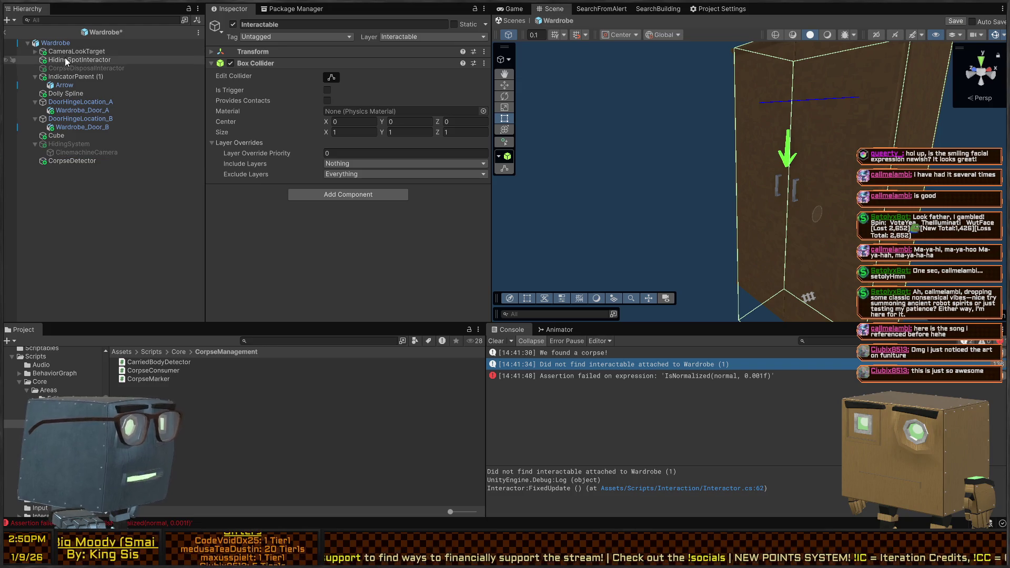
left_click(35, 51)
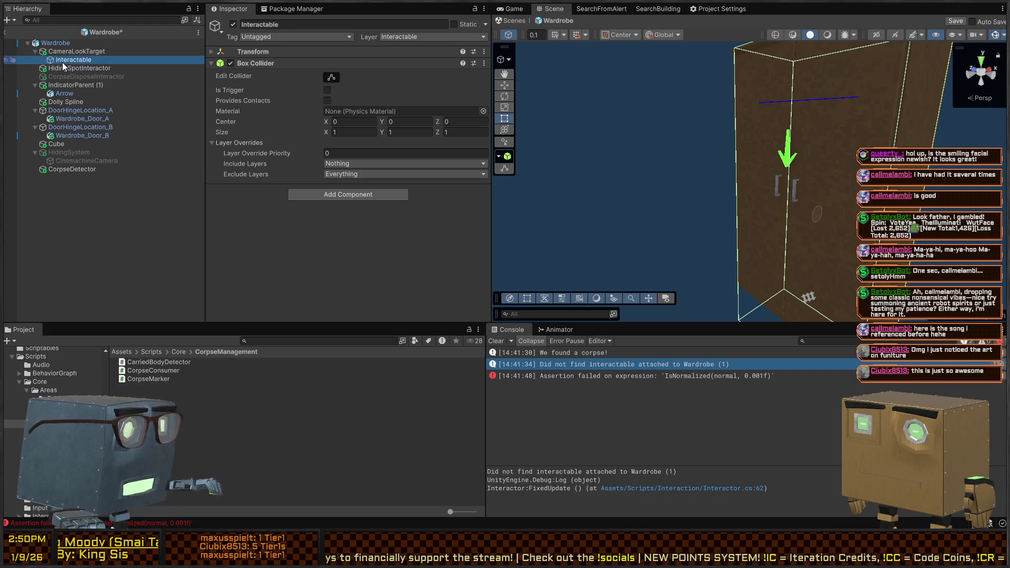
key("ctrl+d")
mouse_move(58, 84)
left_mouse_down()
mouse_move(67, 64)
mouse_move(68, 77)
mouse_move(103, 69)
left_mouse_up()
key("ctrl+s")
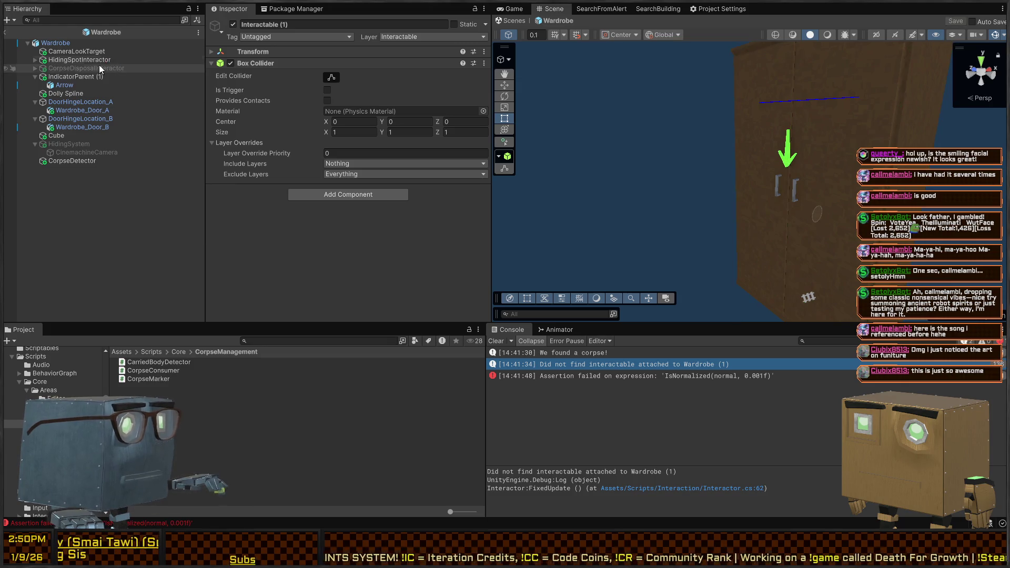
left_click(105, 43)
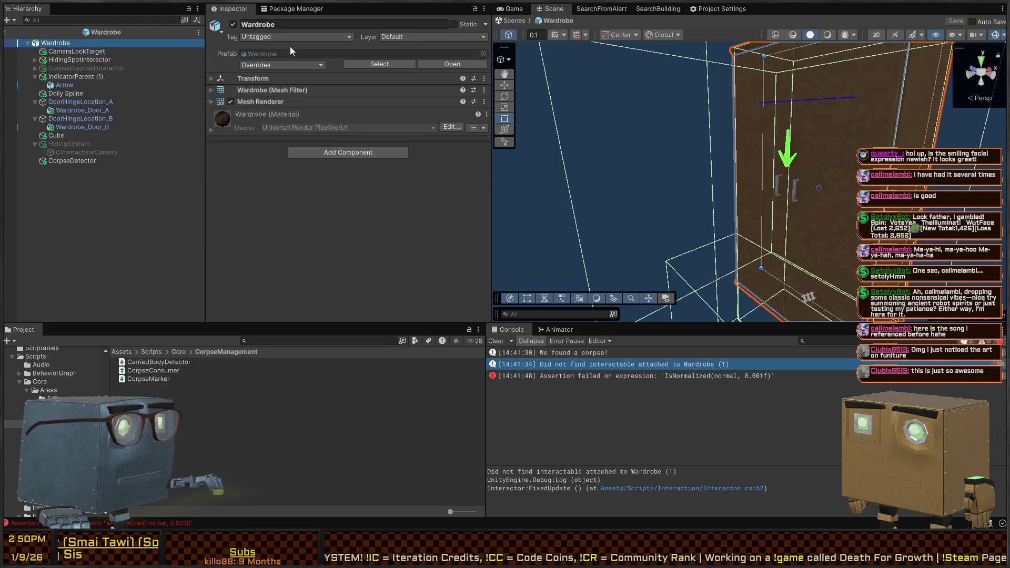
left_click(508, 21)
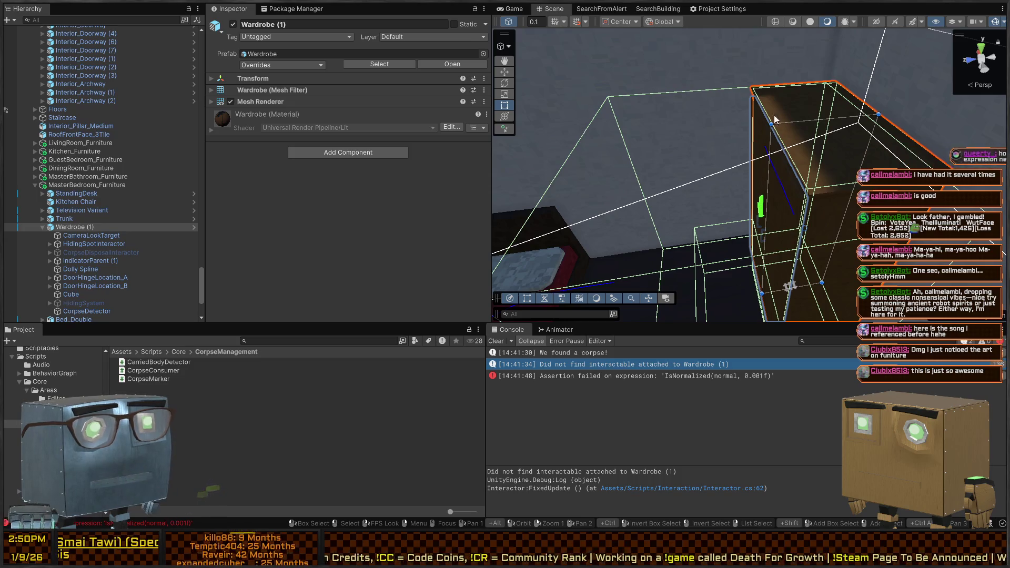
Enter Play mode with the game view maximised.
key("ctrl+p")
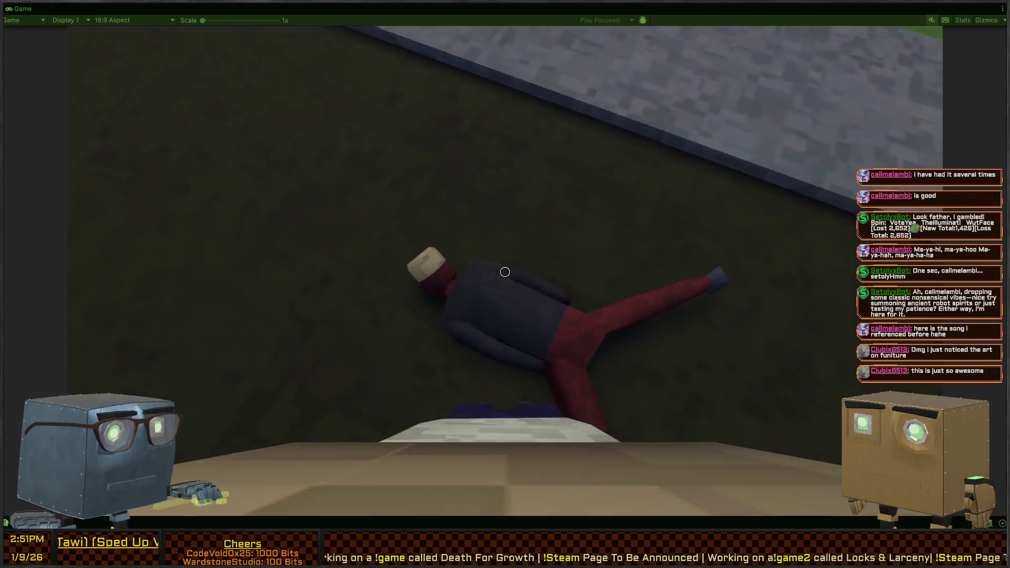
Grab the guard's ragdoll corpse and carry it through the hallway into the bedroom.
key("f")
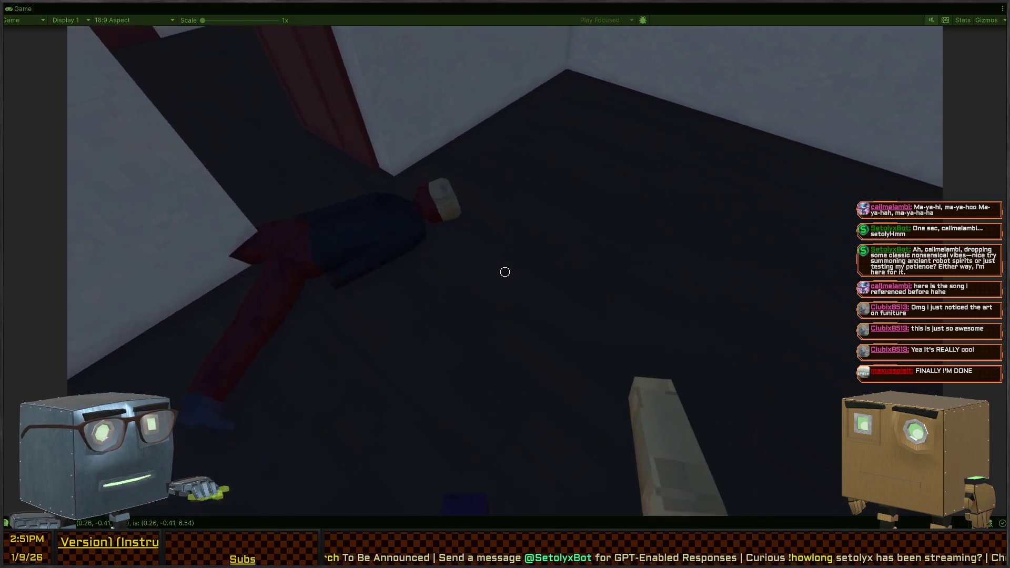
key("w")
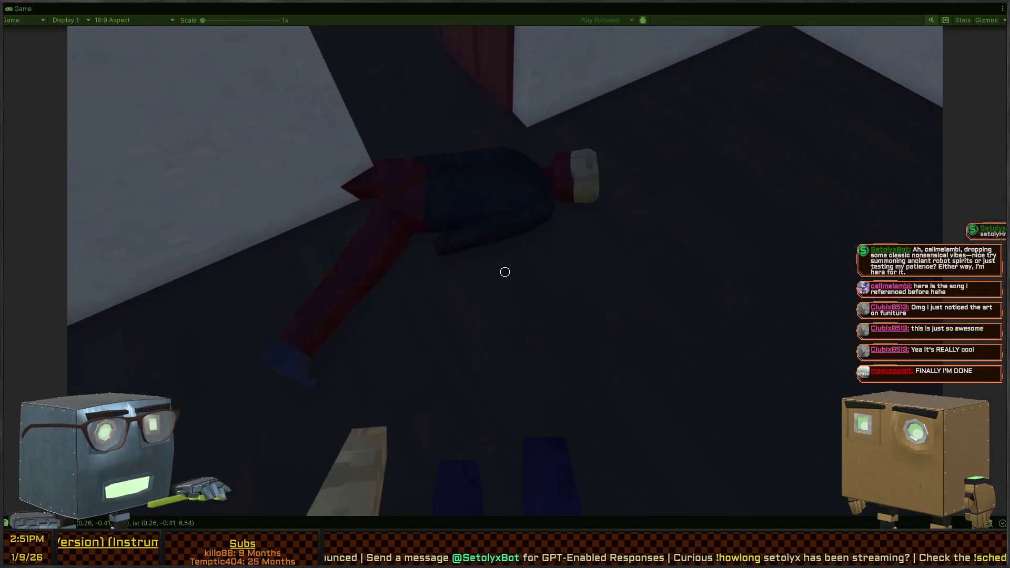
key("f")
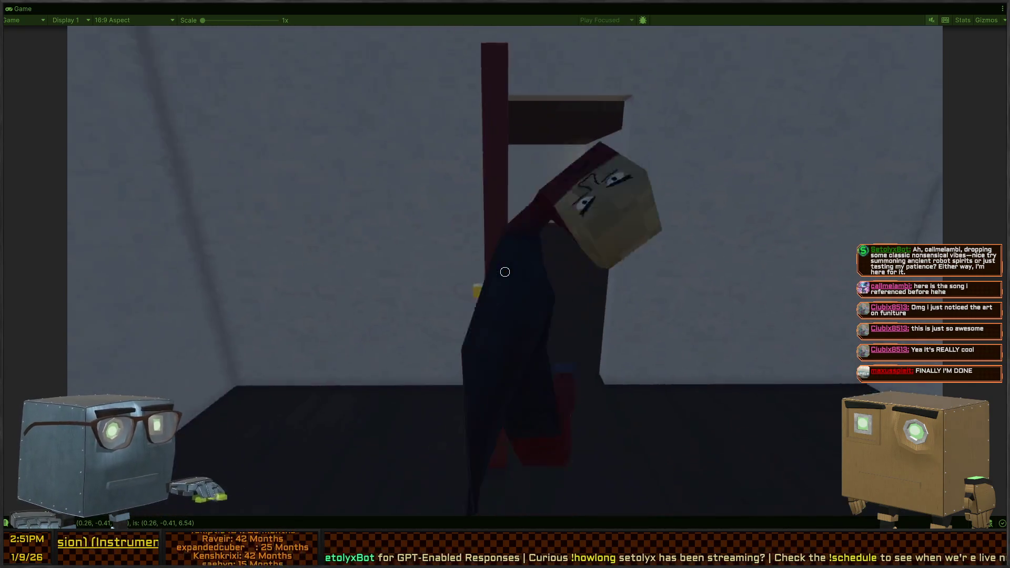
key("w")
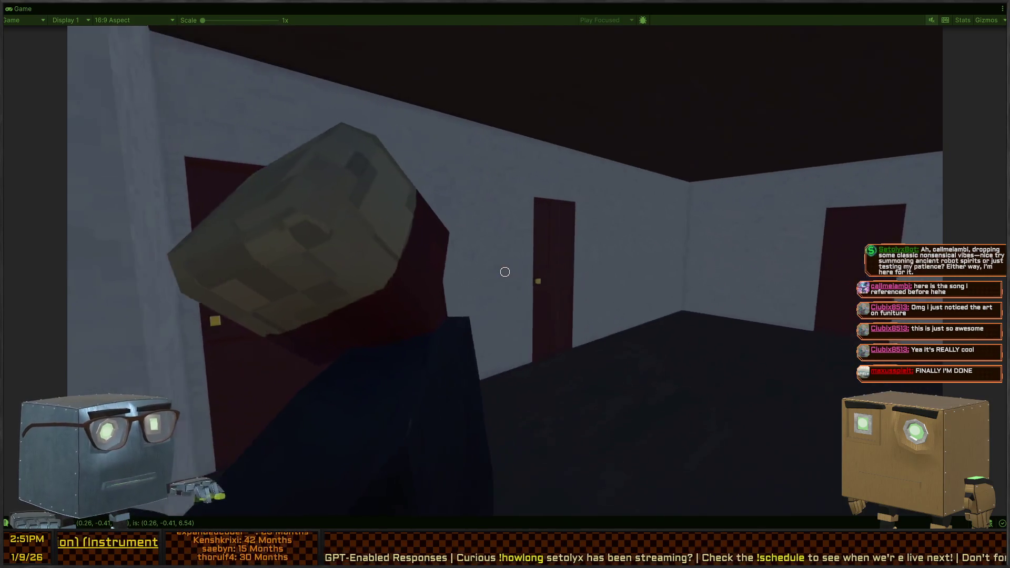
key("w")
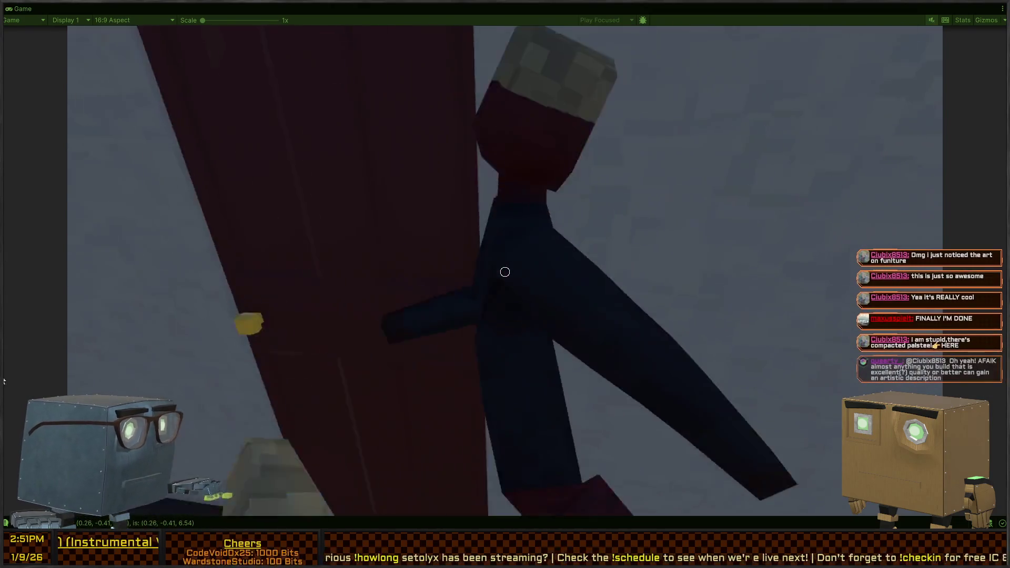
key("w")
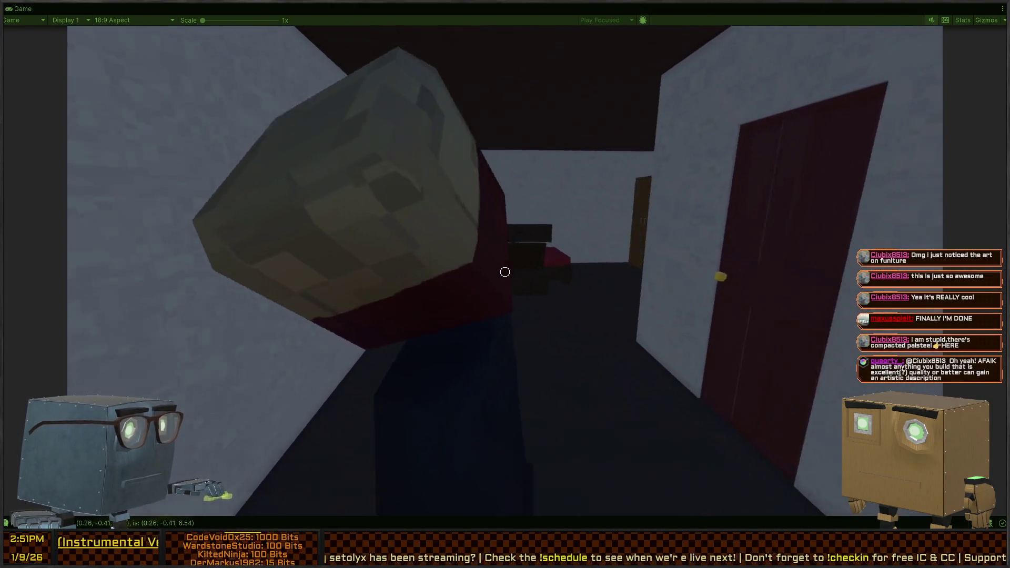
Approach the bedroom wardrobe for the DUMP prompt, step inside, then restore the editor layout.
key("w")
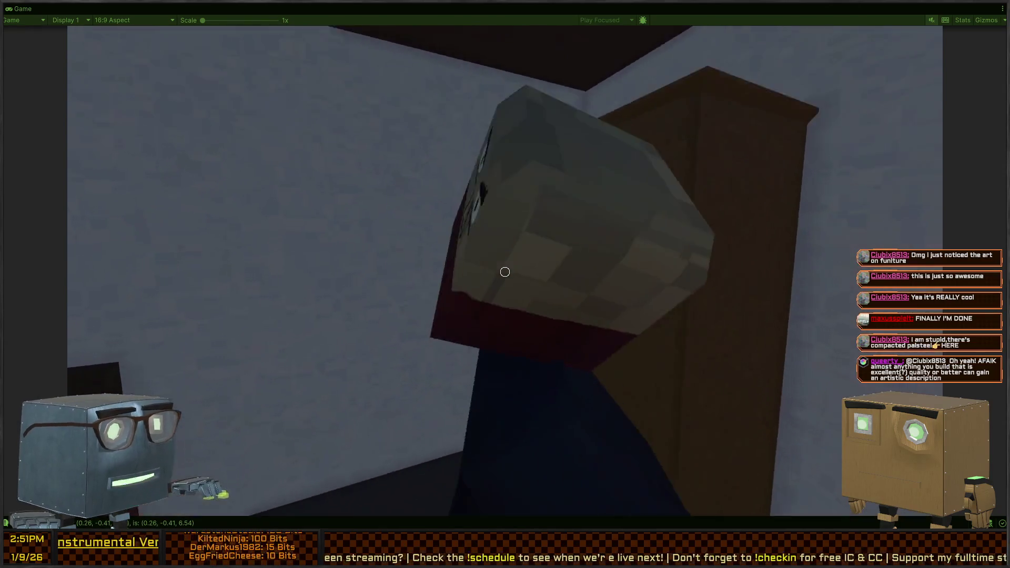
key("w")
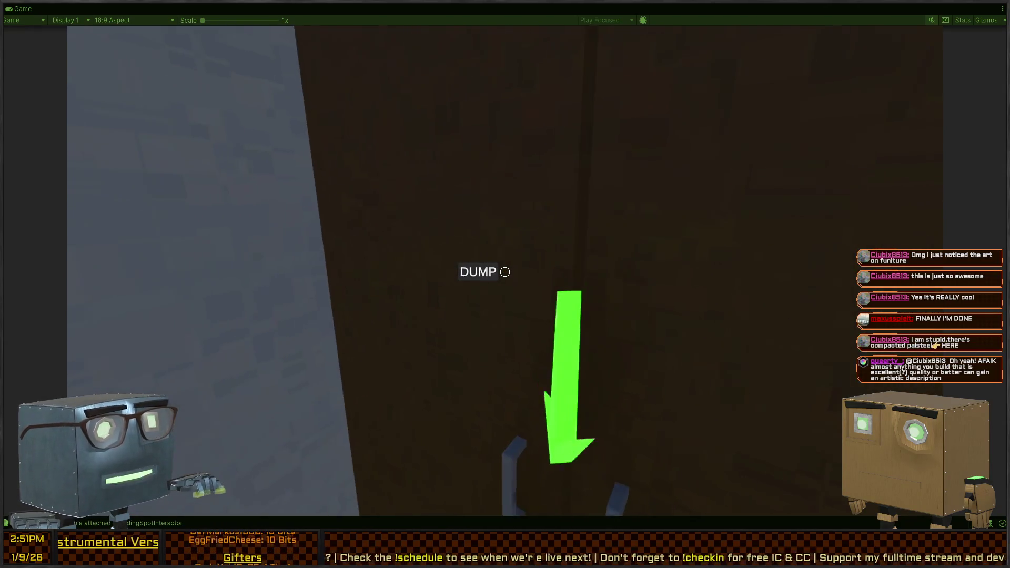
key("s")
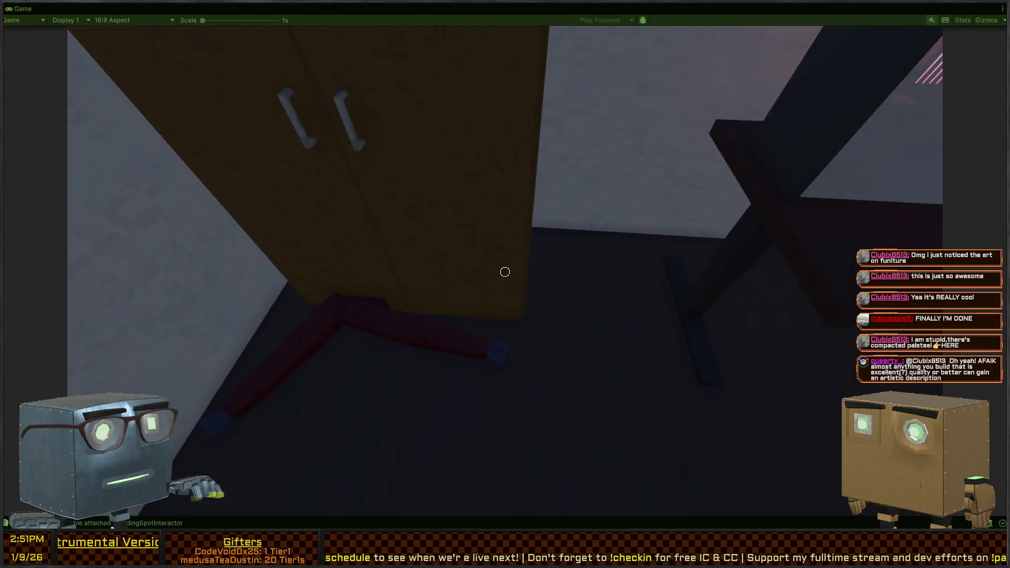
key("w")
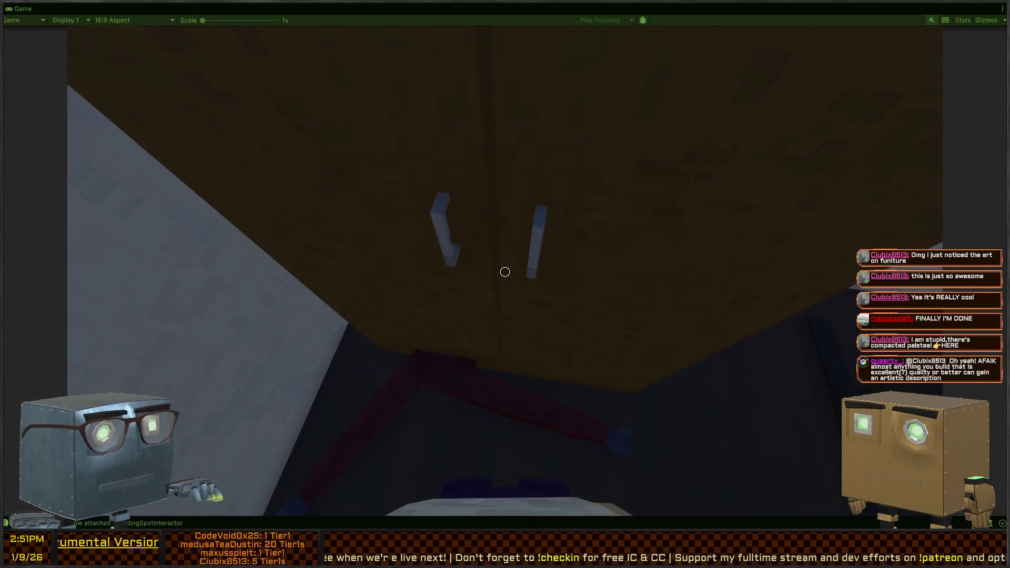
key("w")
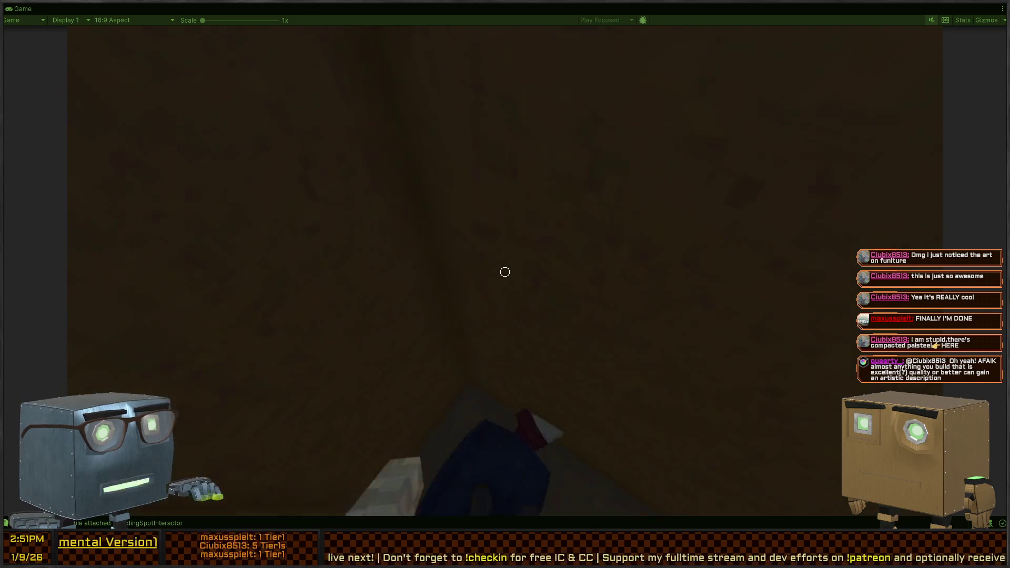
key("w")
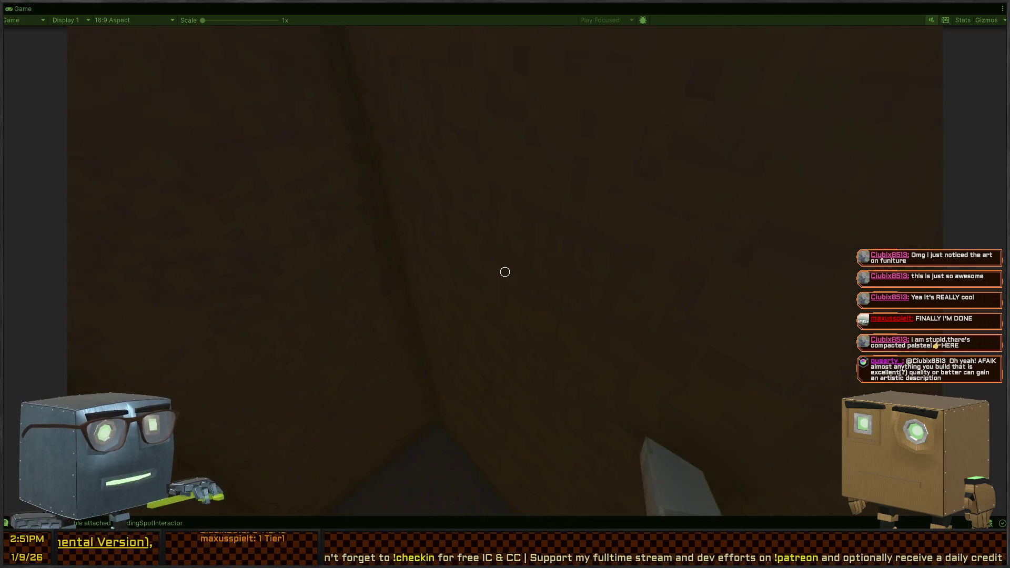
key("w")
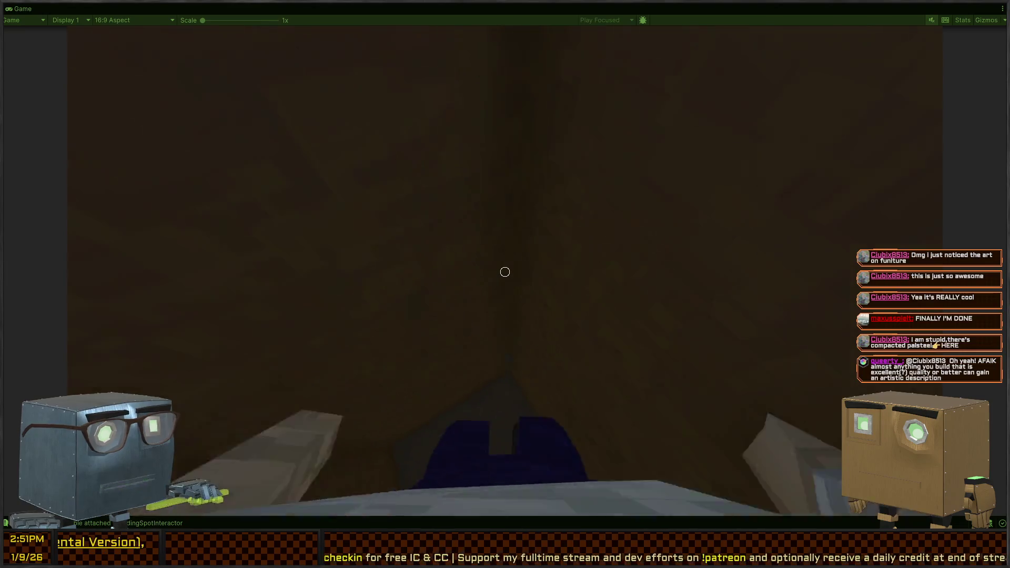
key("w")
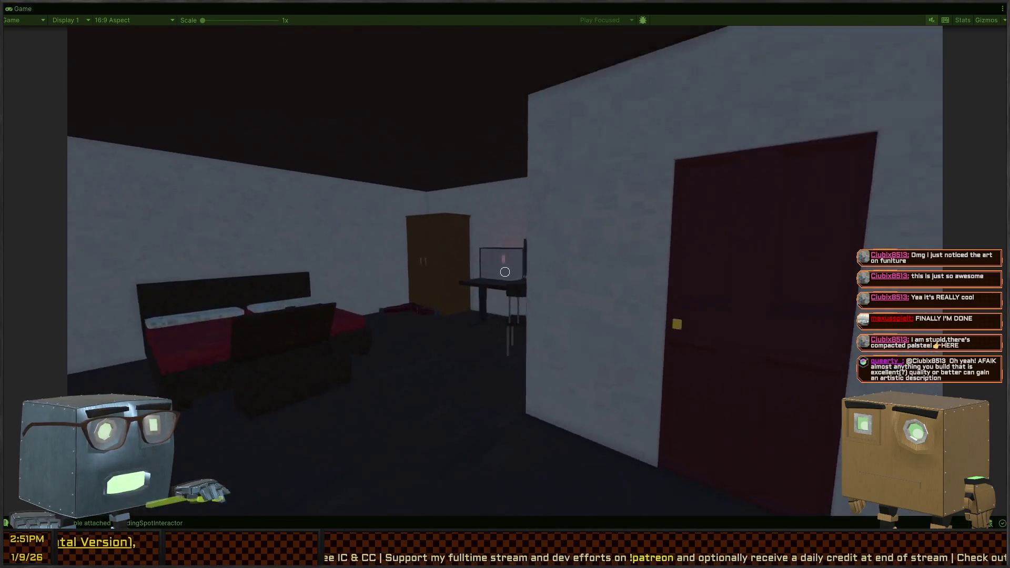
key("w")
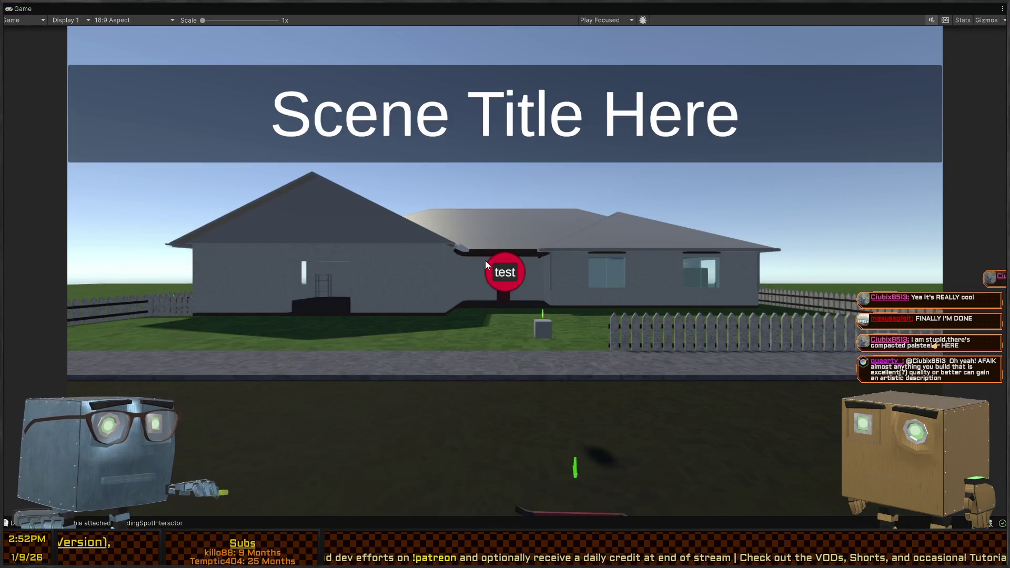
key("shift+space")
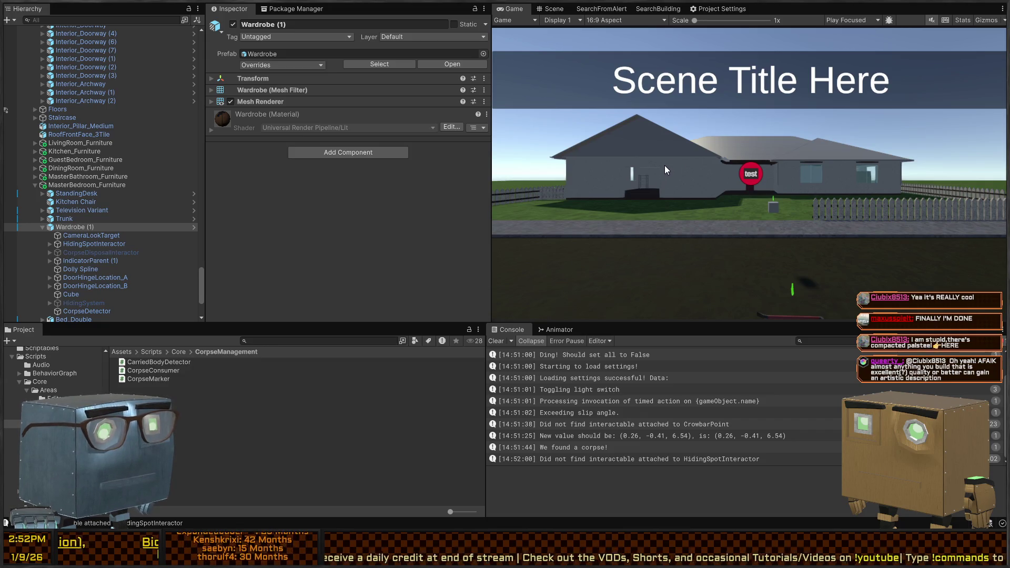
Select the Wardrobe (1) instance and switch to the code editor showing Perceiver.cs.
left_click(67, 227)
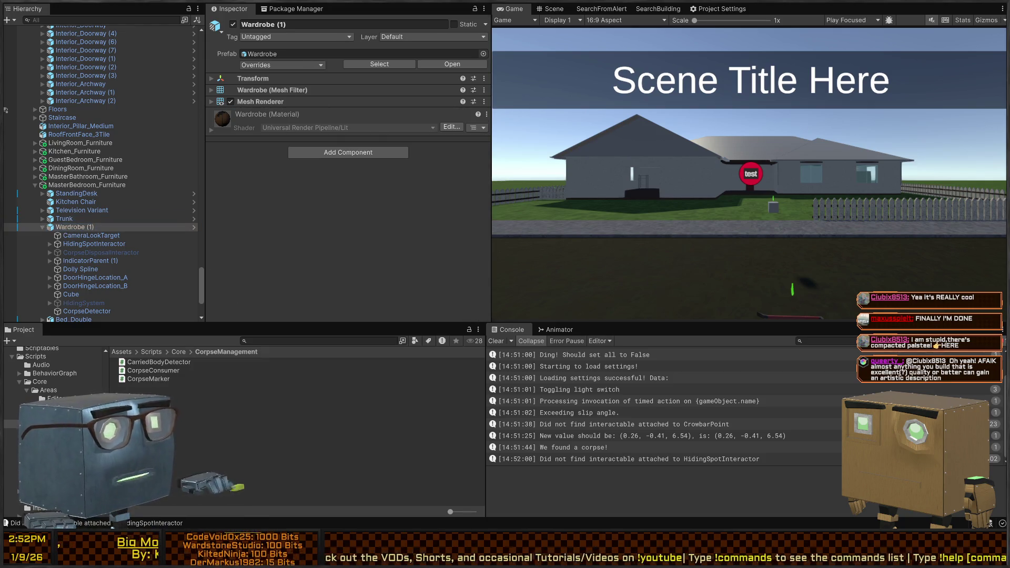
key("alt+Tab")
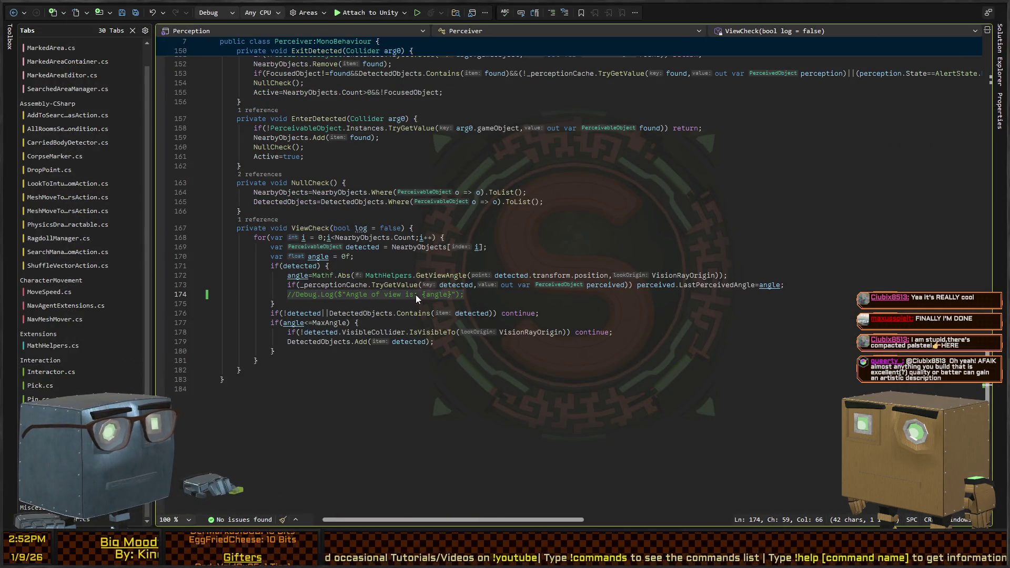
Add Debug.Log("<color=green>Yay!</color> It worked!") after Consume's early return, then return to Unity.
key("ctrl+Tab")
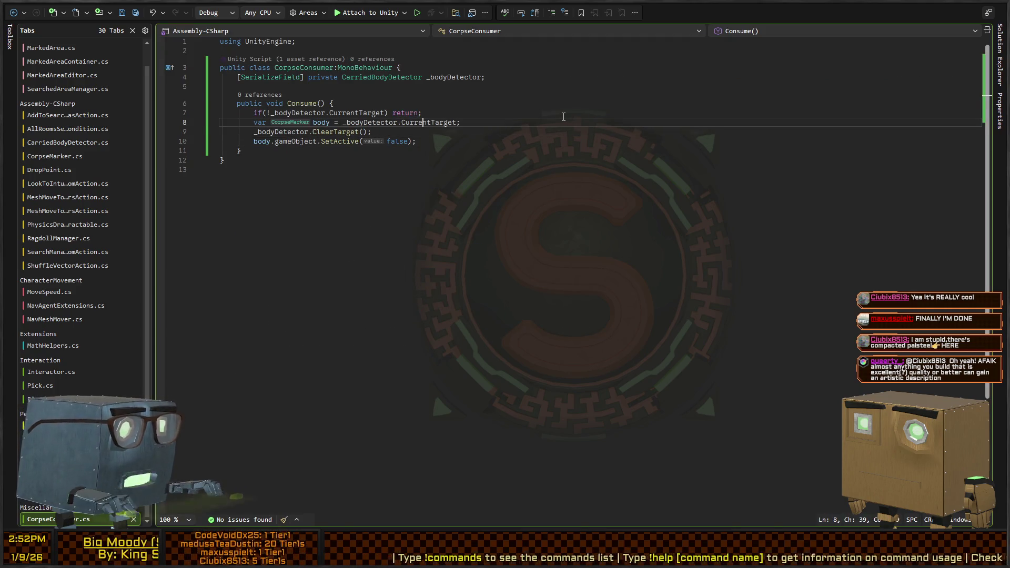
key("Return")
type("\"Y")
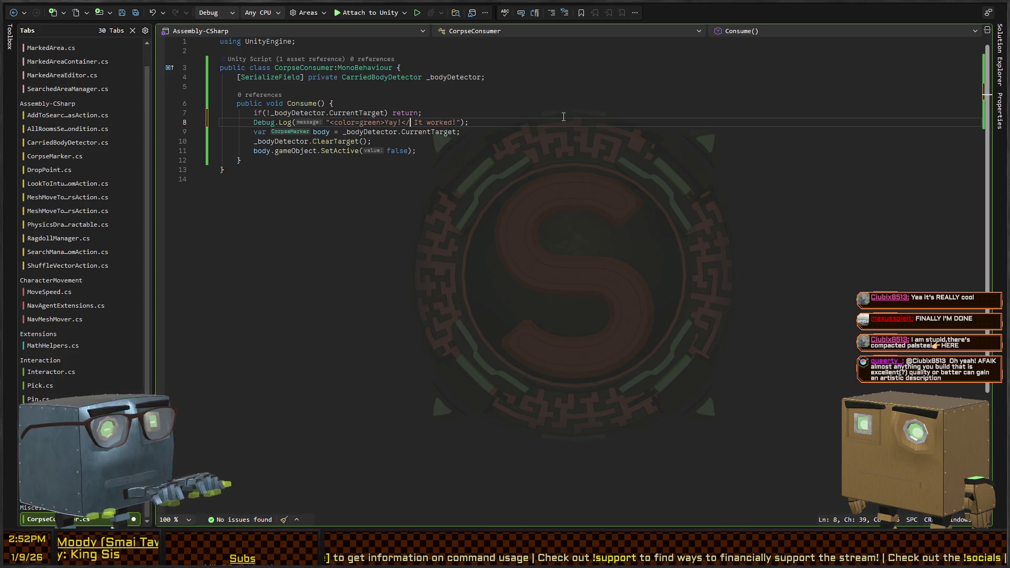
type("color>")
left_click(542, 150)
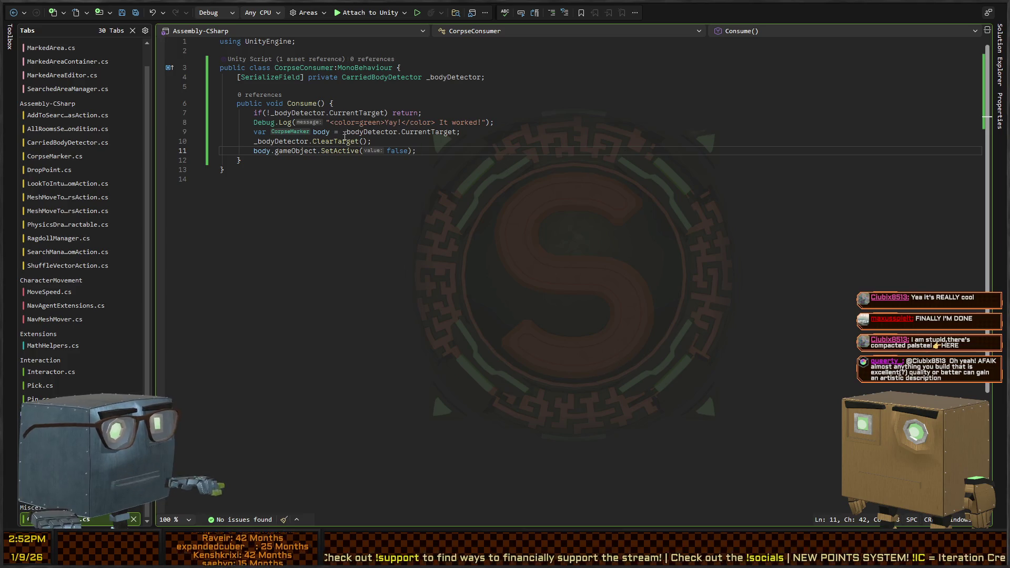
key("alt+Tab")
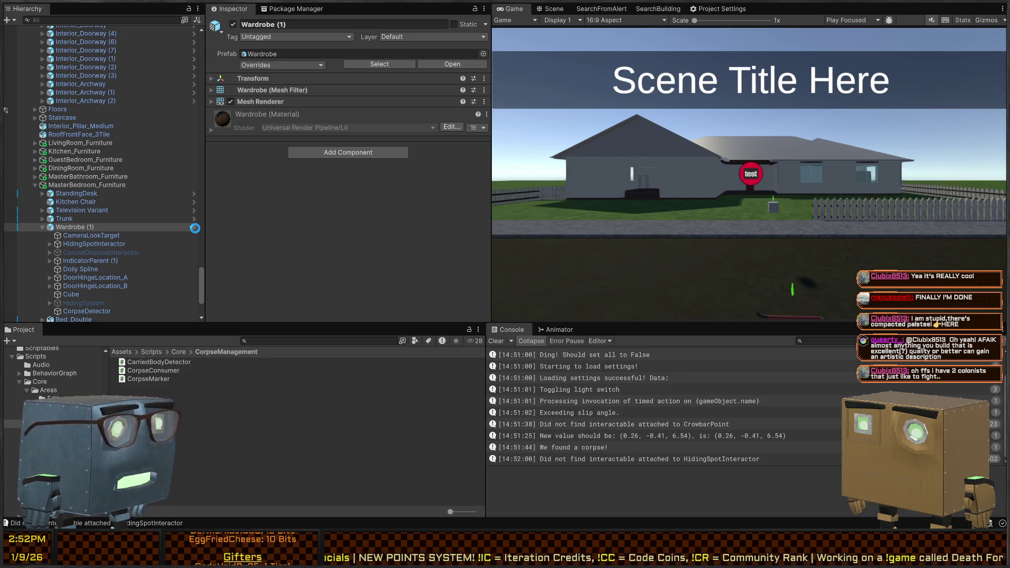
In the Wardrobe prefab, move Tooltip Flagged below Interactable on CorpseDisposalInteractor and add an empty child.
left_click(194, 227)
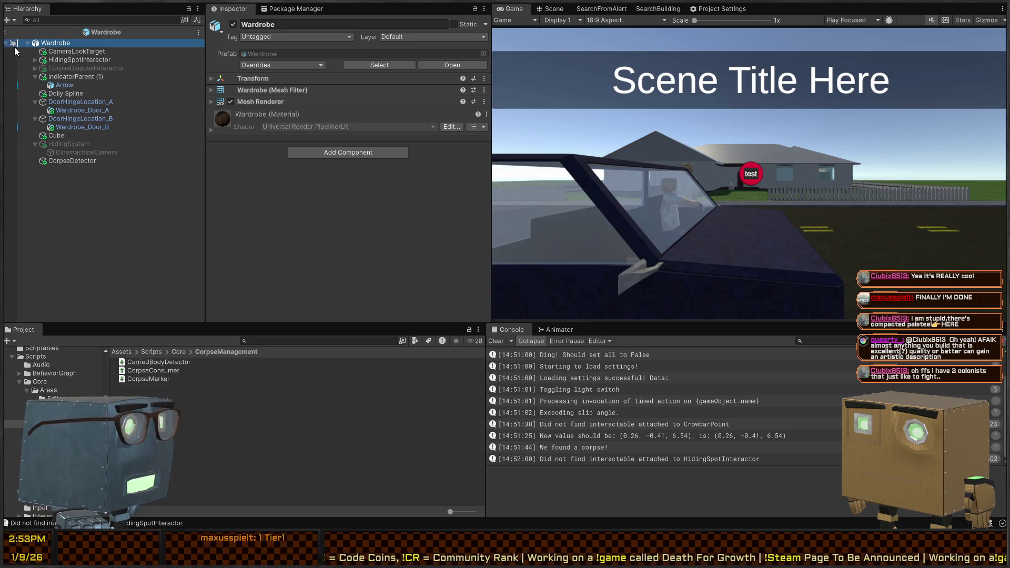
left_click(73, 68)
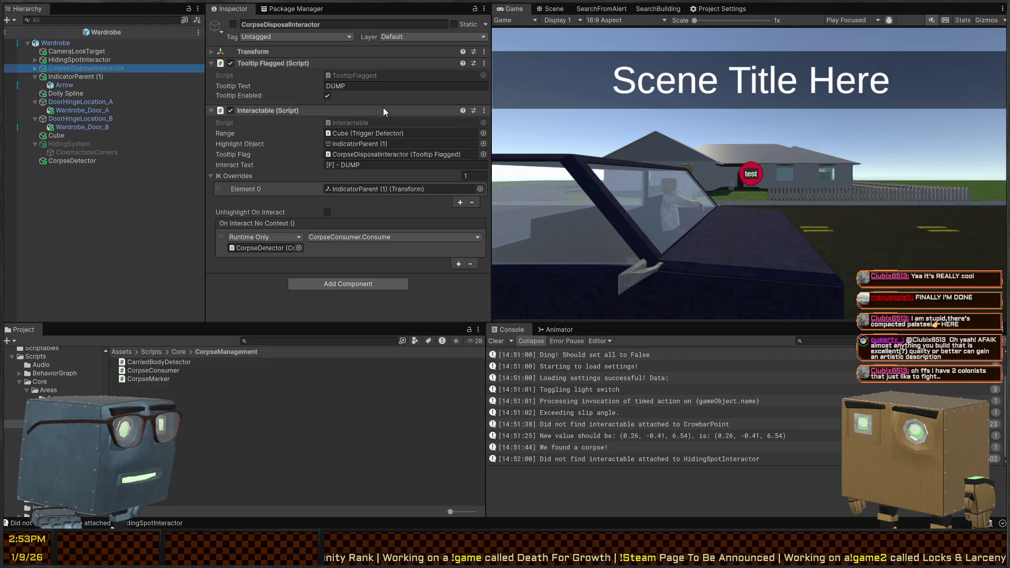
left_click_drag(266, 63, 312, 131)
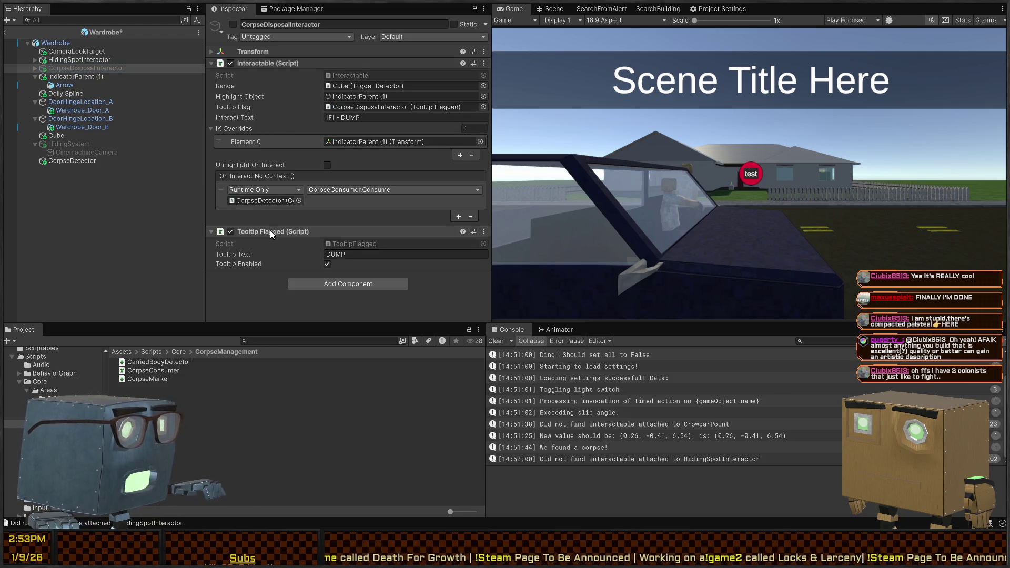
left_click(63, 45)
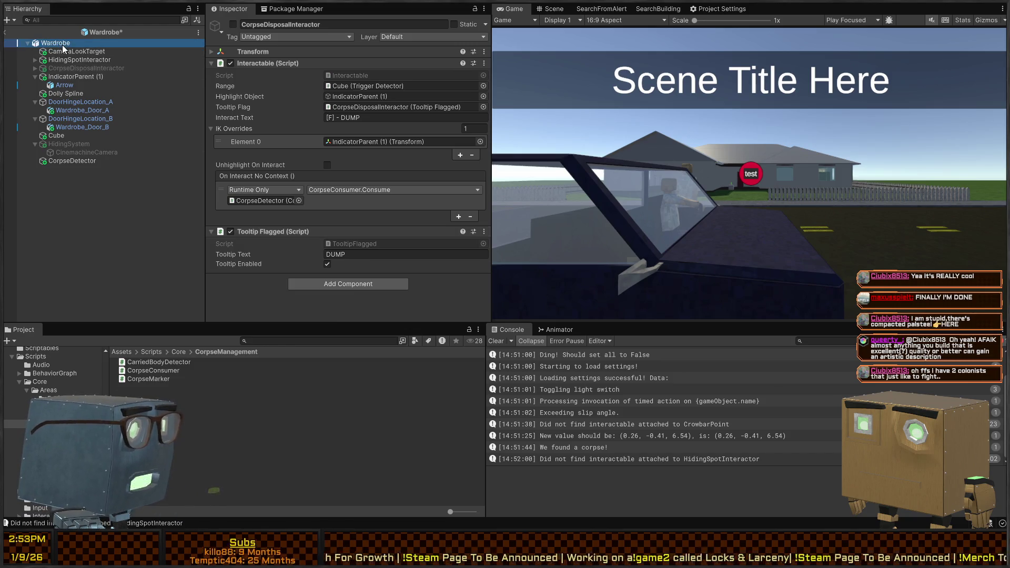
key("ctrl+shift+n")
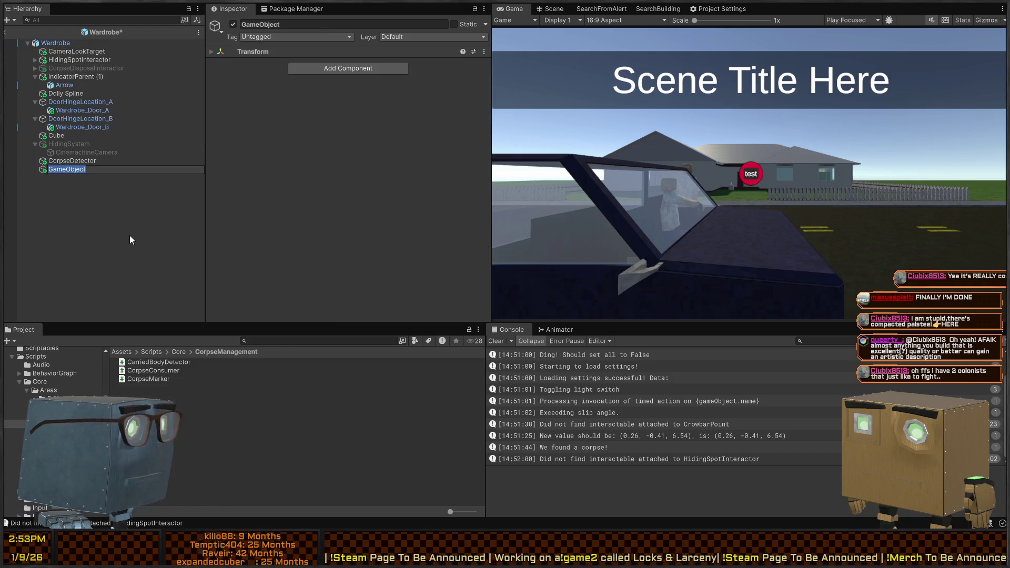
Rename the child CorpseContainedTooltip and paste a Tooltip Flagged reading '[Full] - Has Corpse Inside'.
type("Corp")
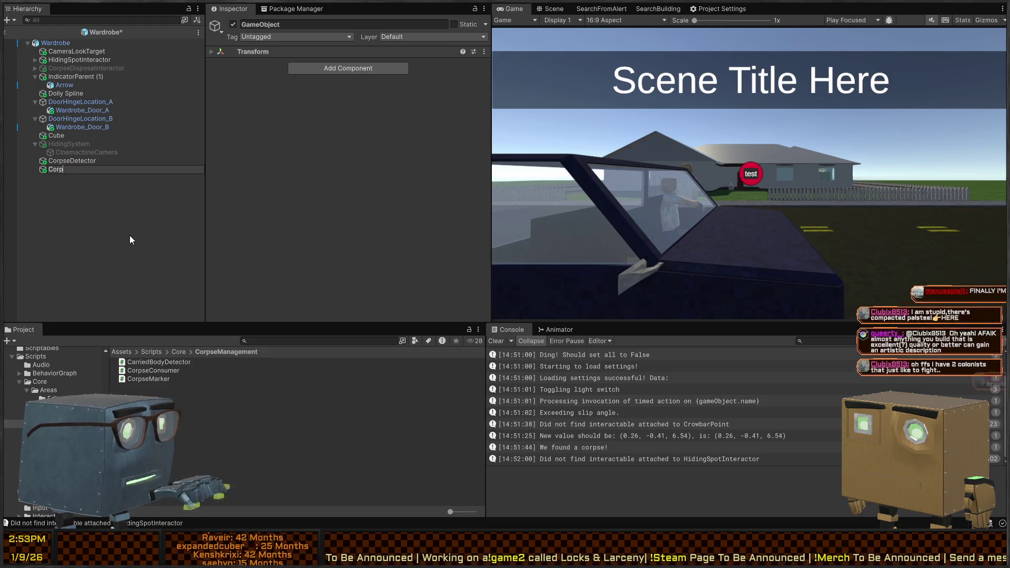
type("seContainedTooltip")
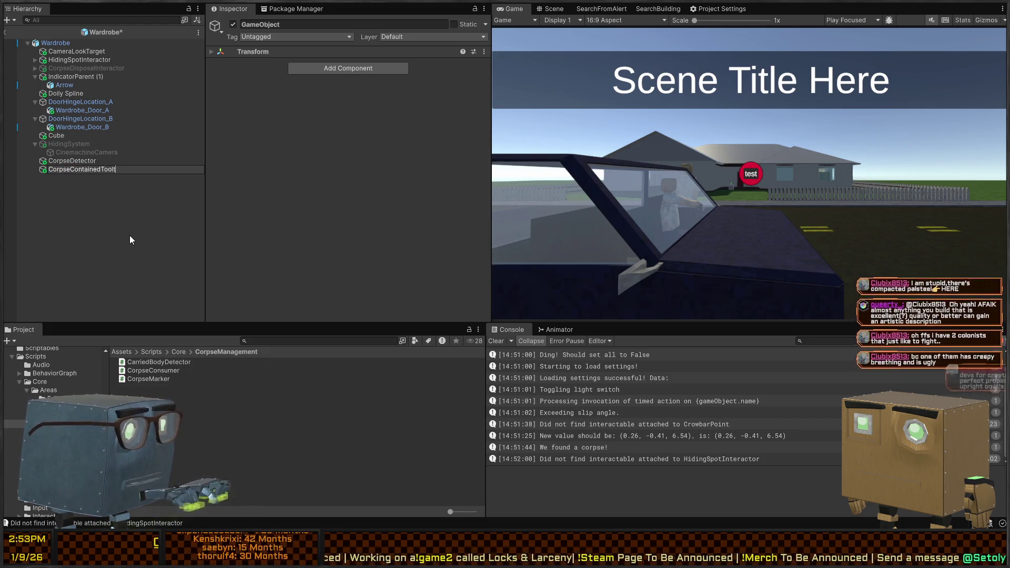
key("Return")
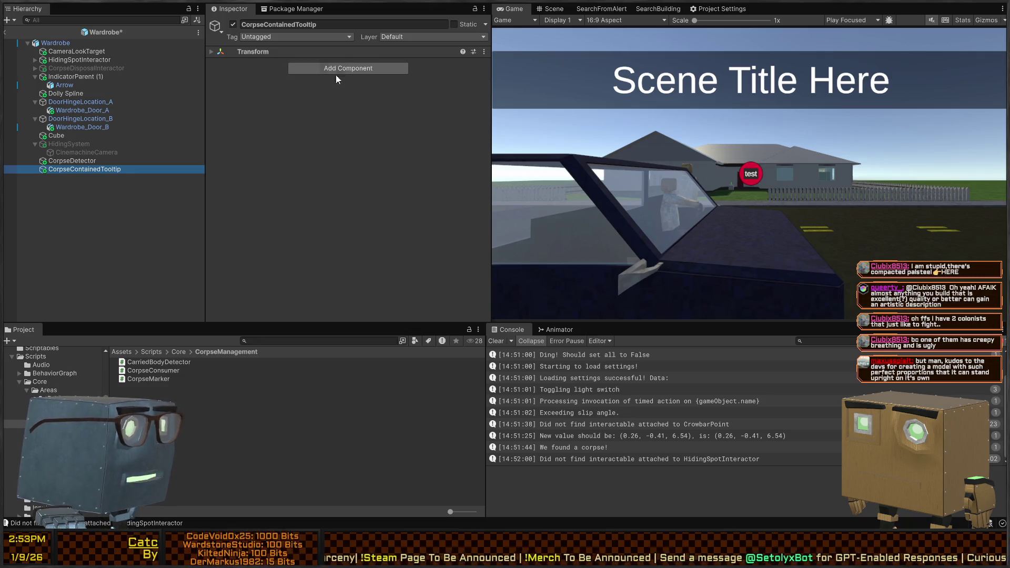
left_click(266, 90)
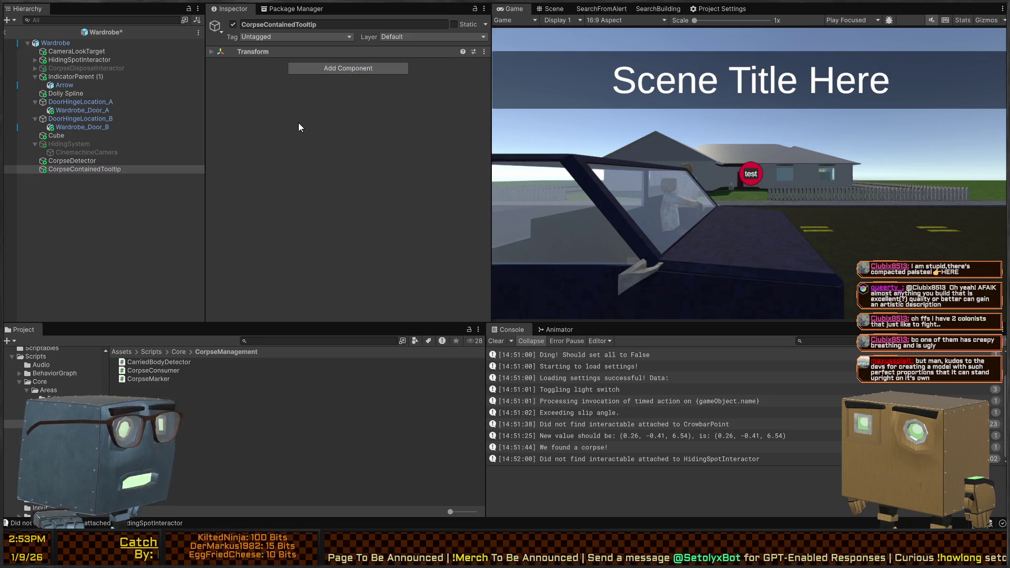
key("ctrl+z")
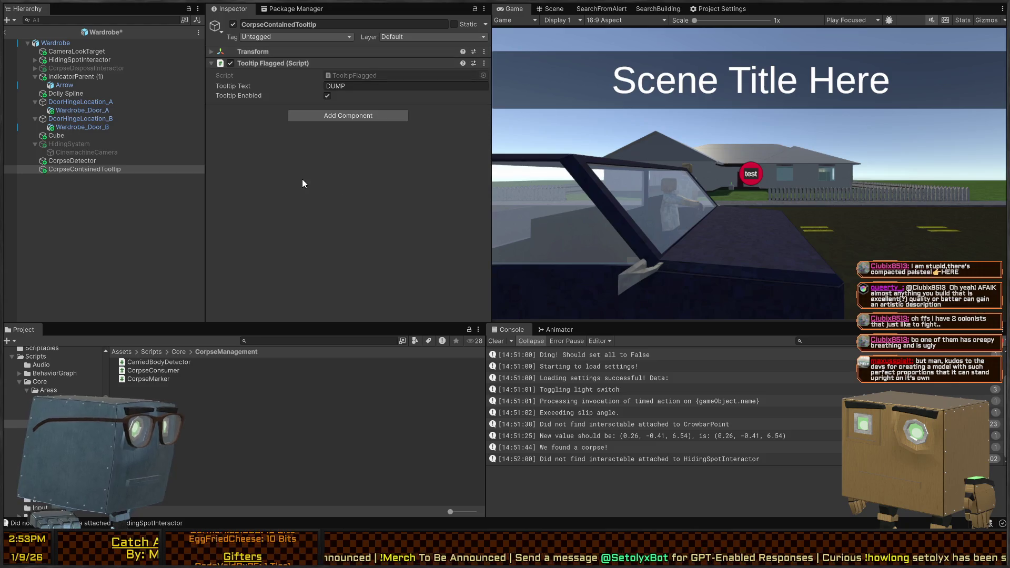
left_click(364, 87)
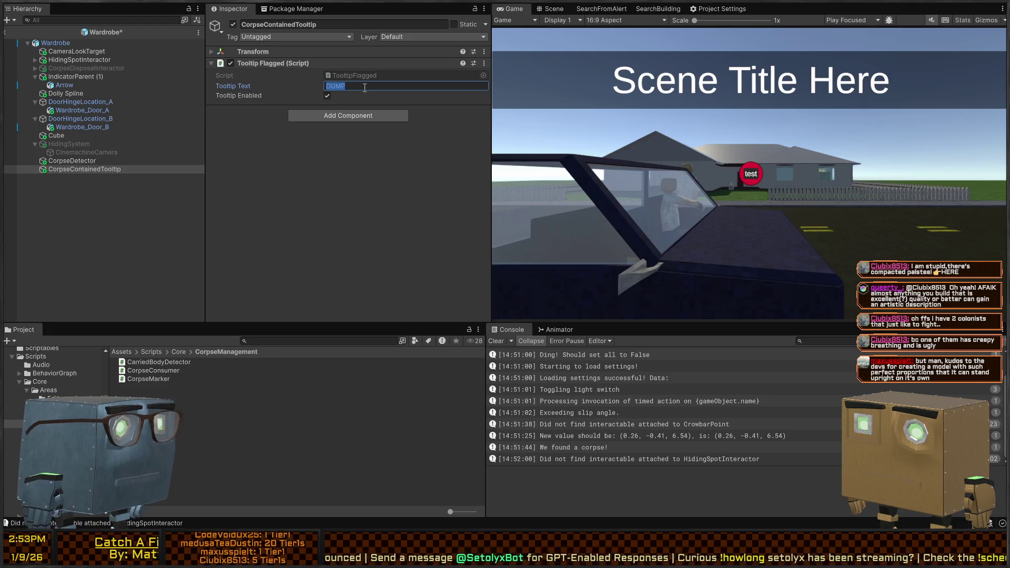
key("BackSpace")
type("[Full]")
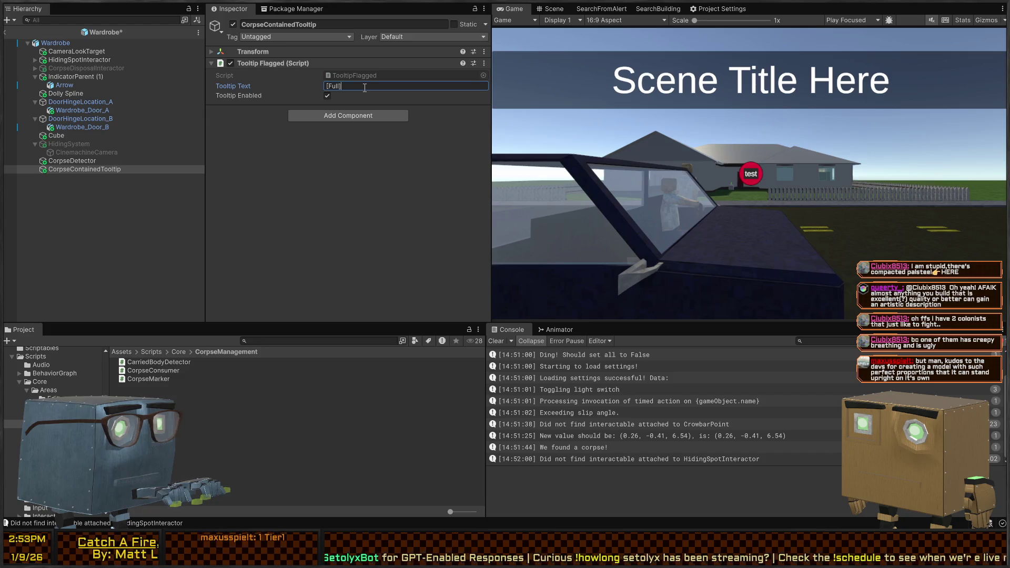
type(" - Has Corpse Inside")
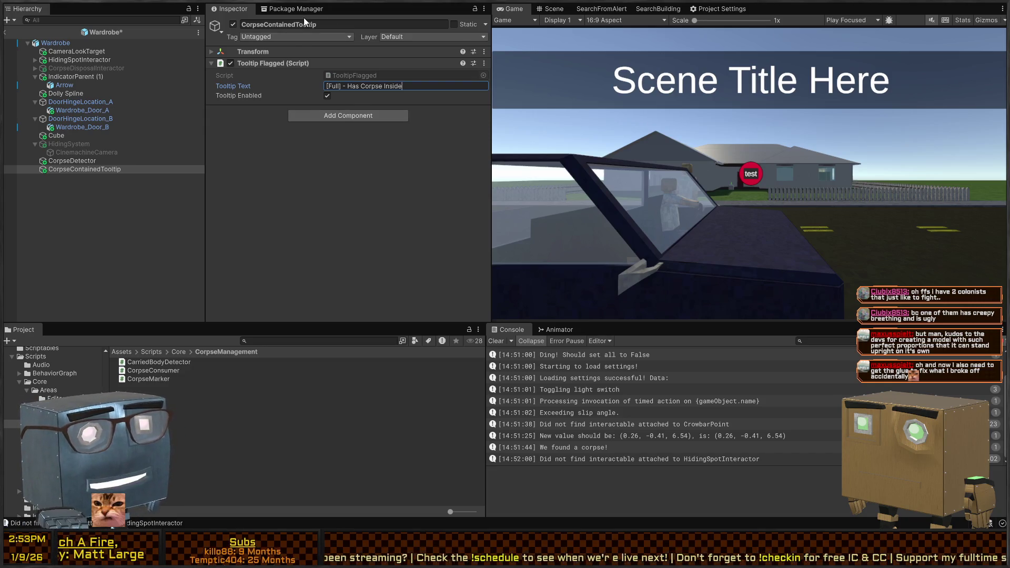
Collapse the Trigger Detector component on the CorpseDetector object.
left_click(66, 161)
left_click(65, 169)
left_click(80, 162)
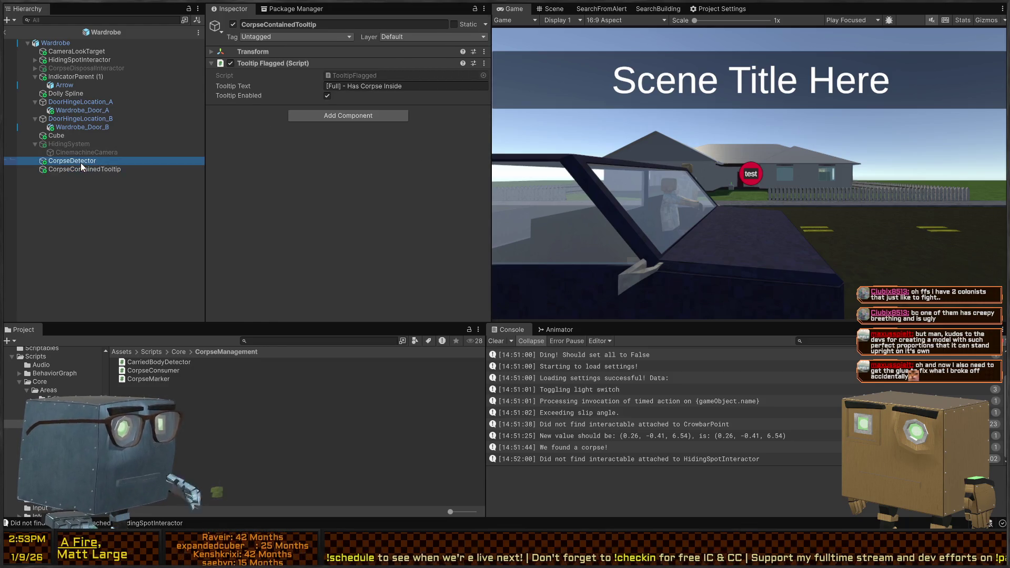
scroll(308, 146, "down", 8)
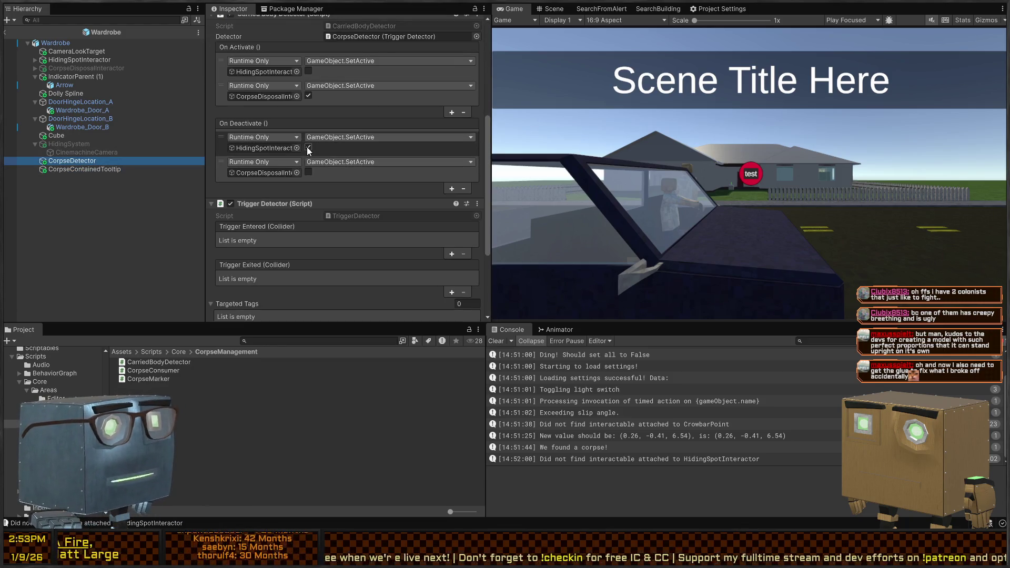
left_click(275, 78)
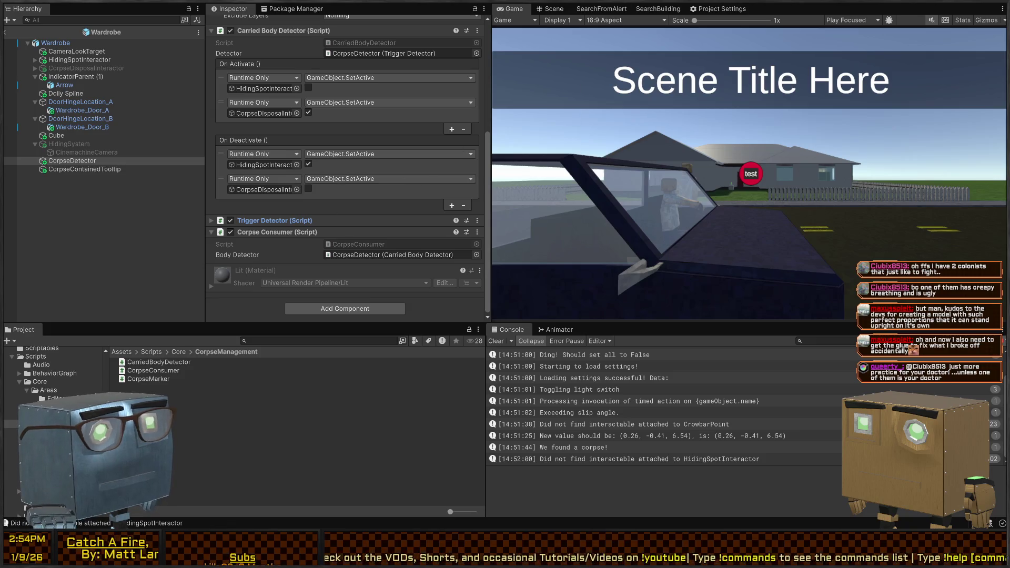
Look at the wardrobe in the Scene view, then open the CorpseConsumer script in the code editor.
left_click(554, 8)
left_click_drag(713, 173, 627, 182)
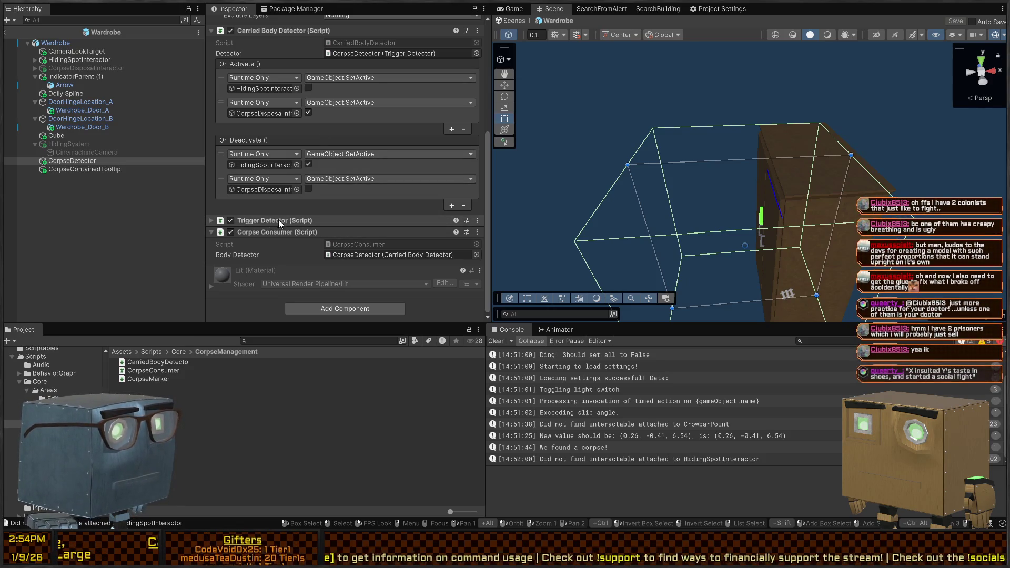
scroll(339, 164, "up", 3)
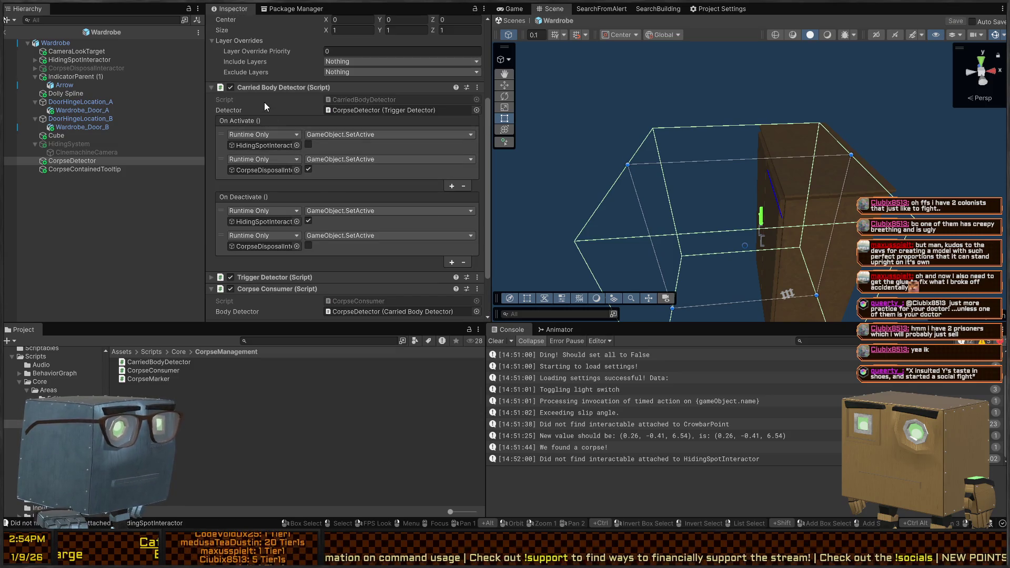
scroll(269, 108, "down", 3)
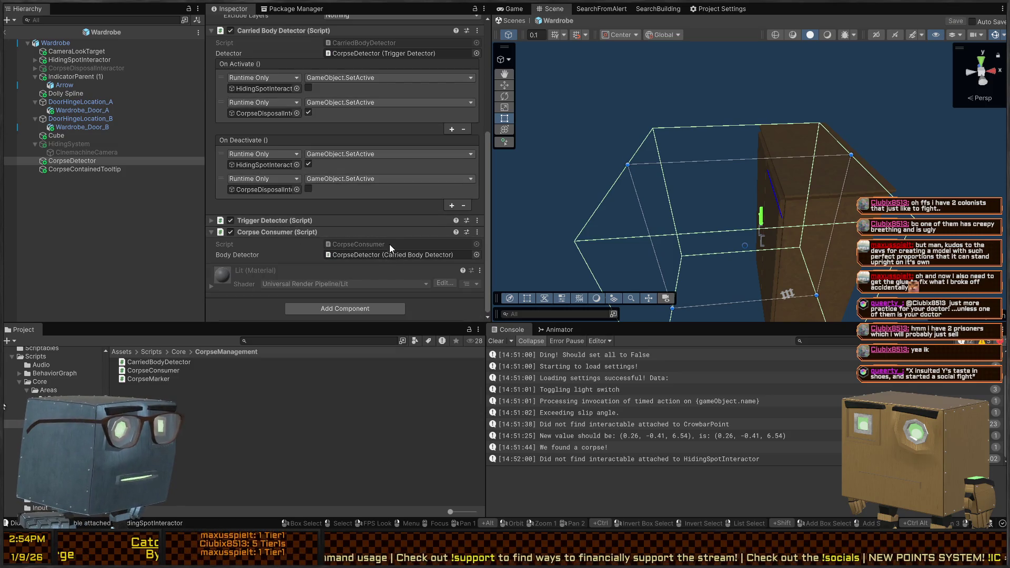
double_click(375, 245)
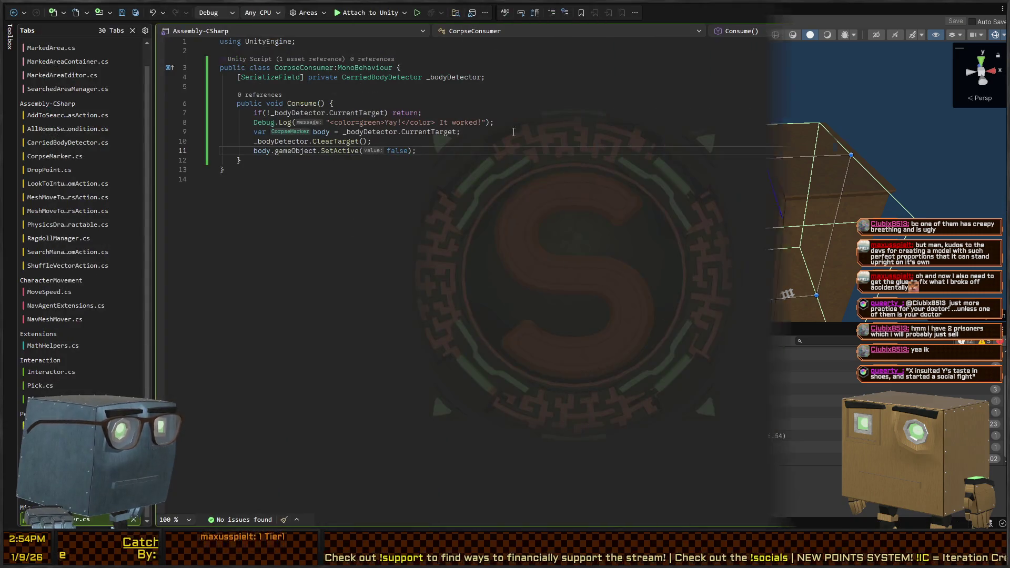
Start a SerializeField line and a _bodyDetector line in CorpseConsumer, then undo both.
left_click(517, 78)
key("Return")
key("Tab")
type("]")
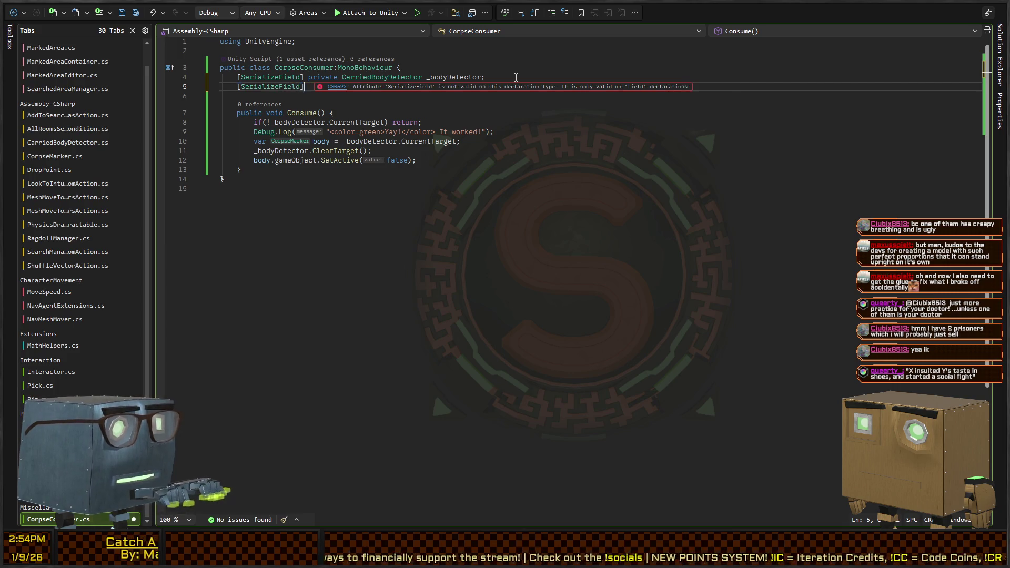
key("alt+Tab")
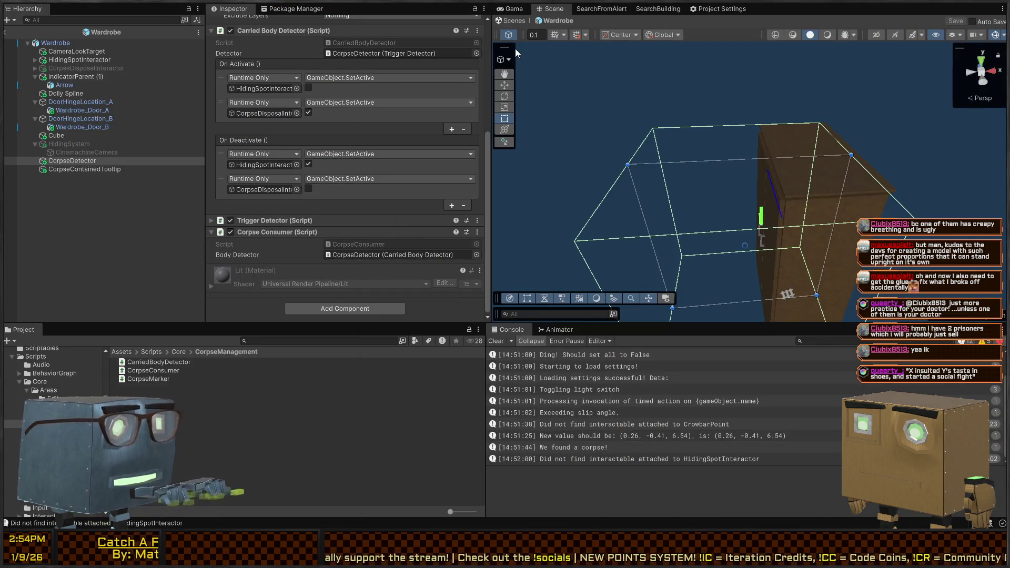
key("alt+Tab")
key("ctrl+z")
key("ctrl+z")
key("ctrl+z")
key("Up")
key("End")
key("Return")
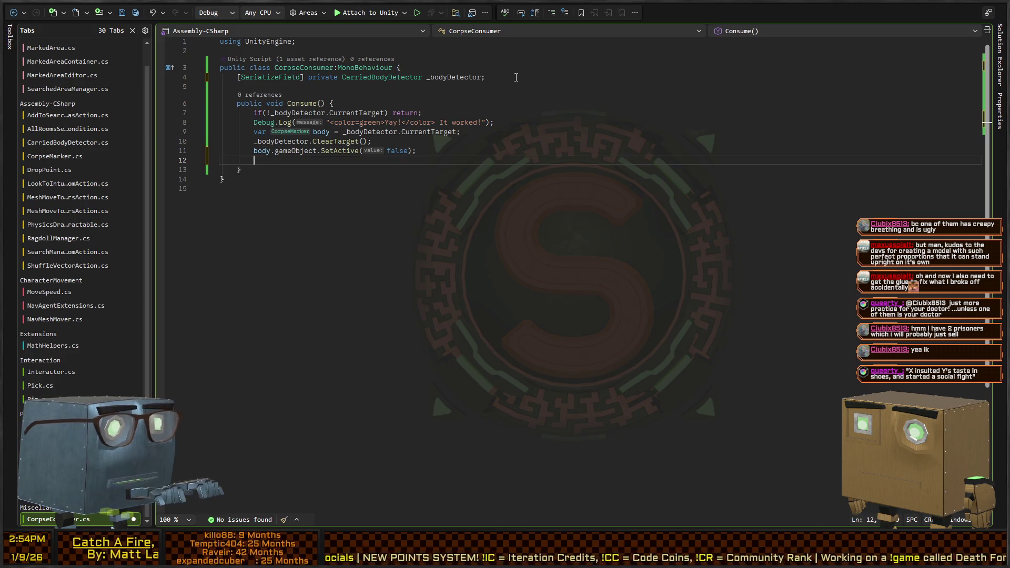
type("_bodyDetector.")
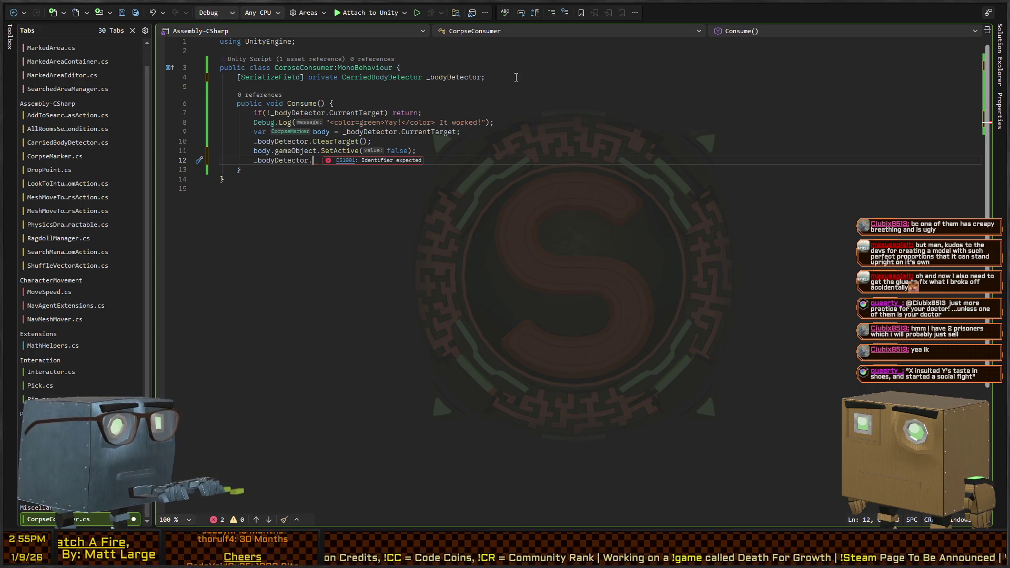
key("ctrl+z")
key("ctrl+z")
key("ctrl+z")
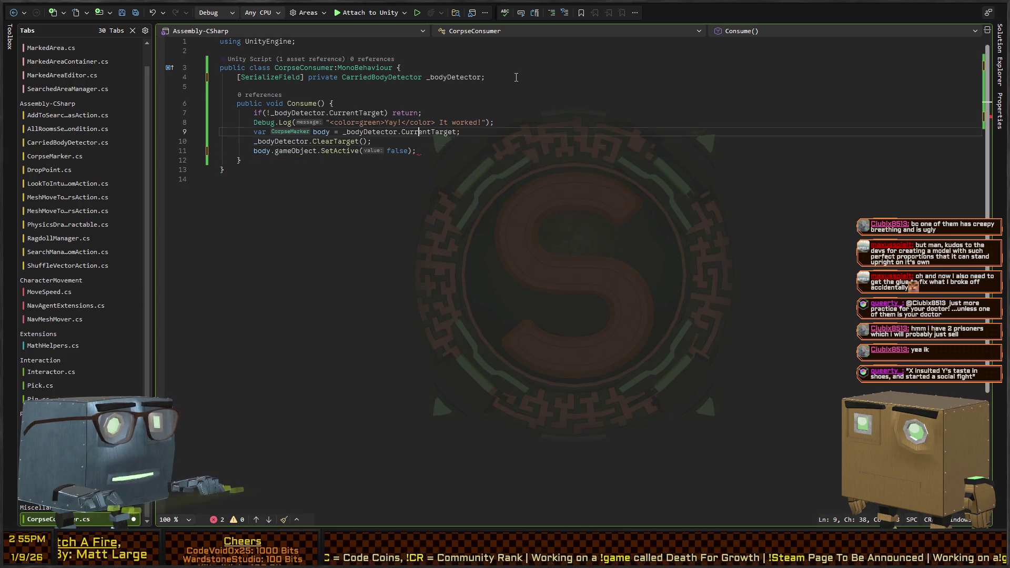
Declare [SerializeField] private GameObject HideInteractor, DisposeInteractor, FullTagObject; and open a line in Consume.
key("Up")
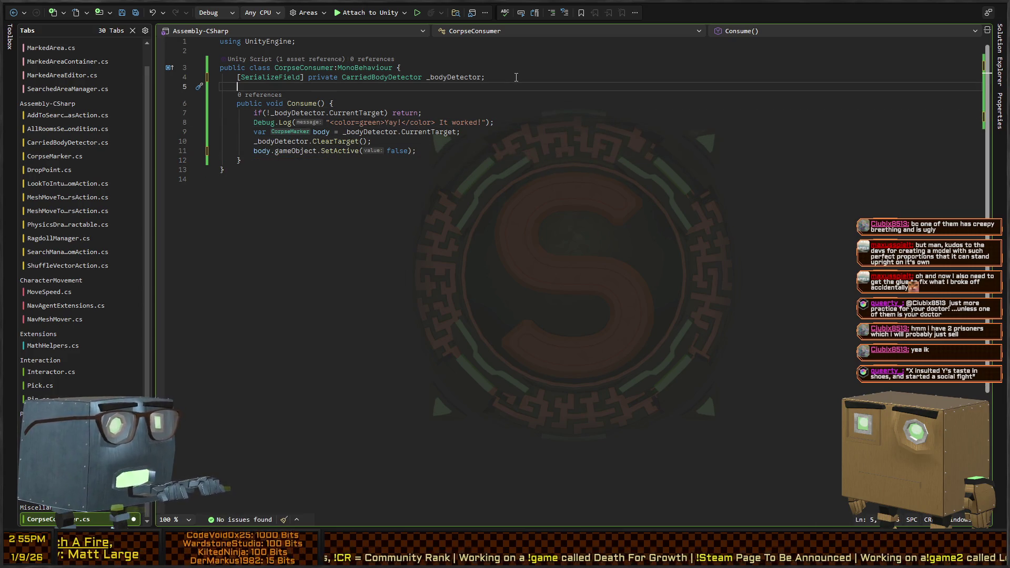
type("[SerializeField]")
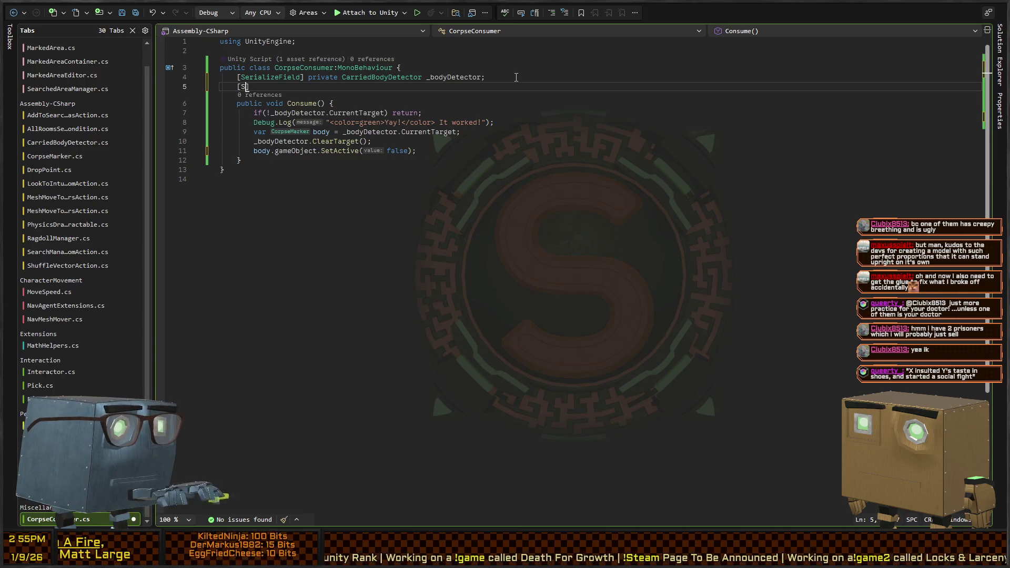
type(" priv")
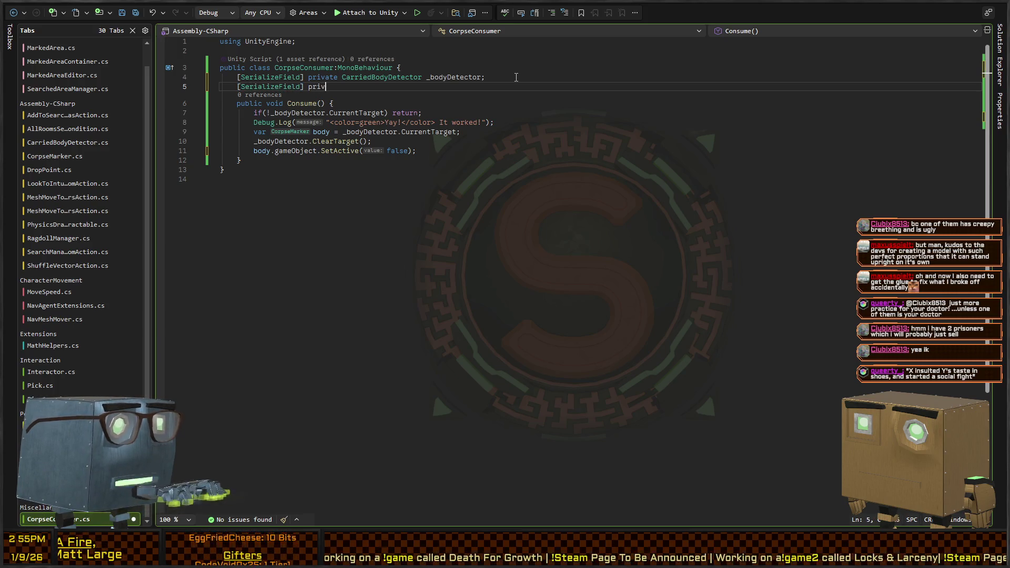
type("ate GameObject ")
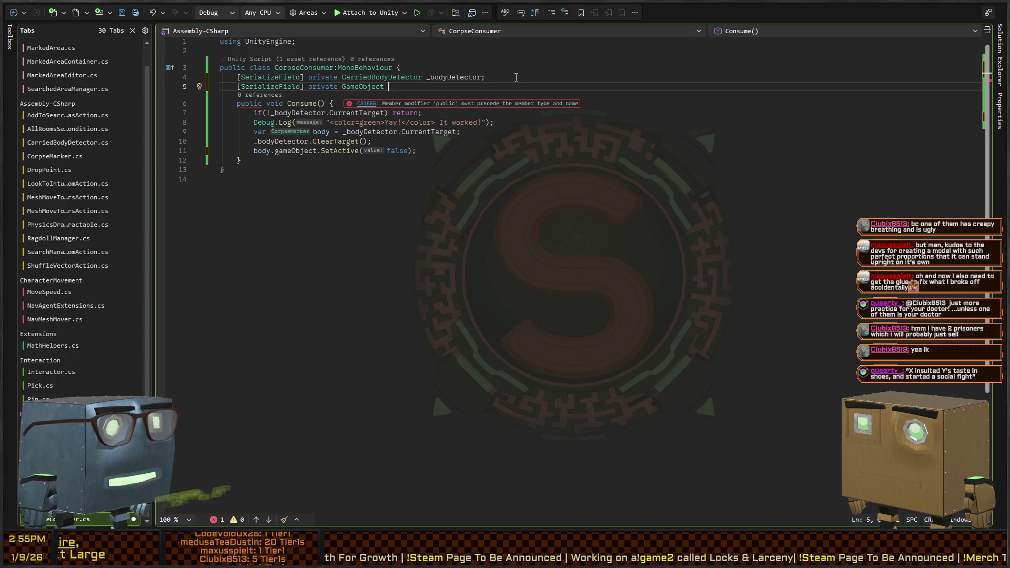
type("HideI")
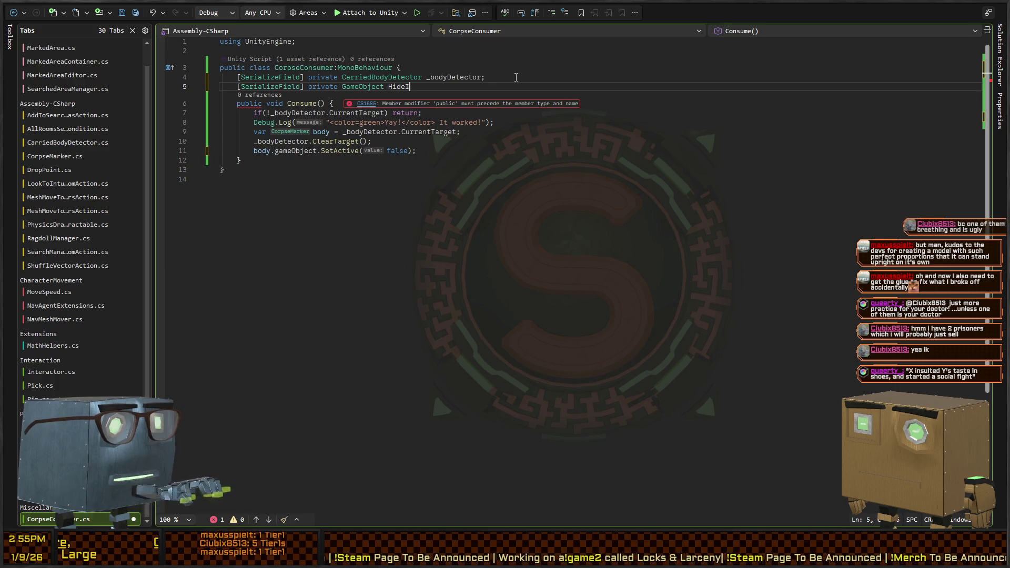
type("nteractor, DisposeInteractor, F")
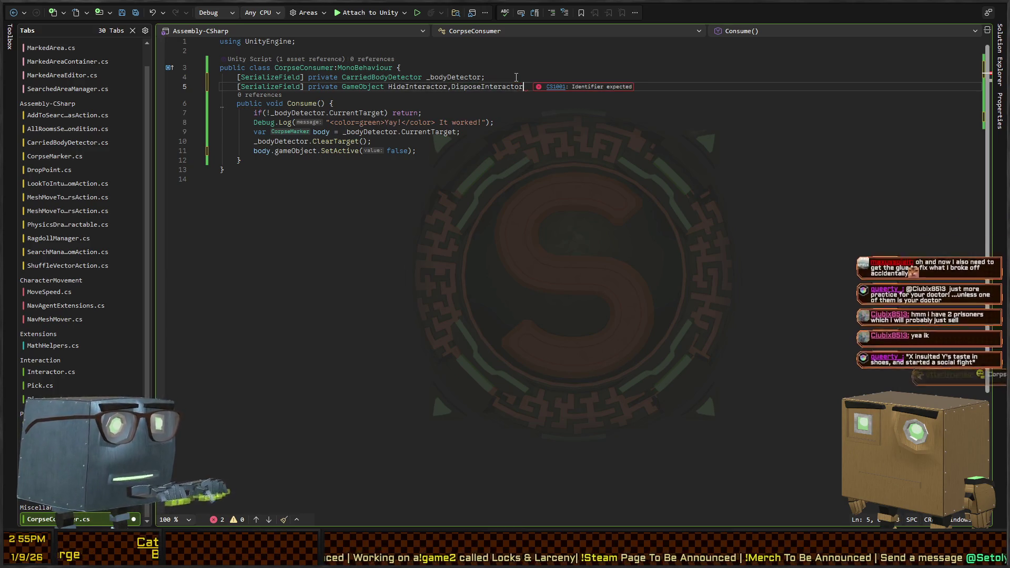
type("ull")
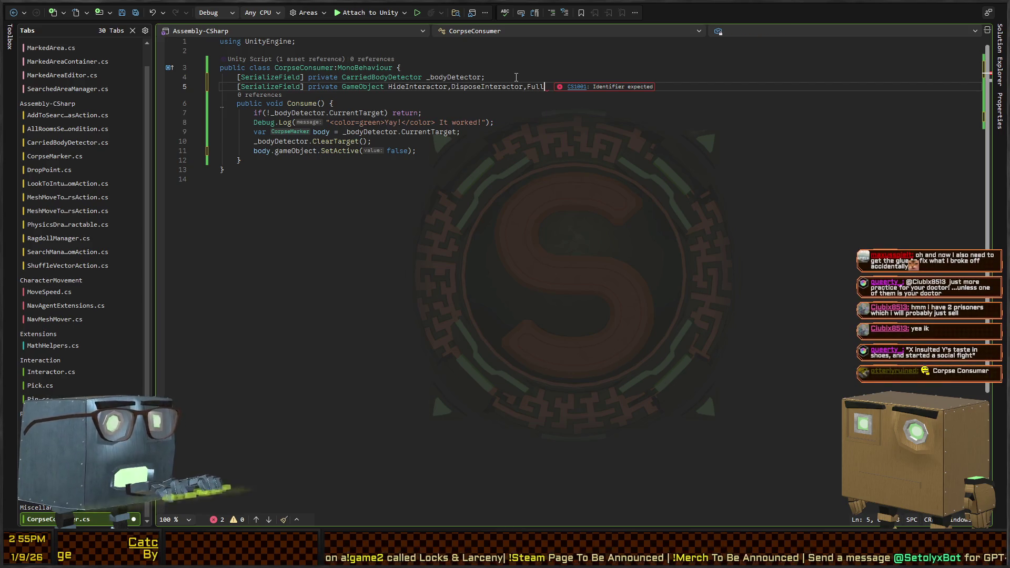
type("TagObject;")
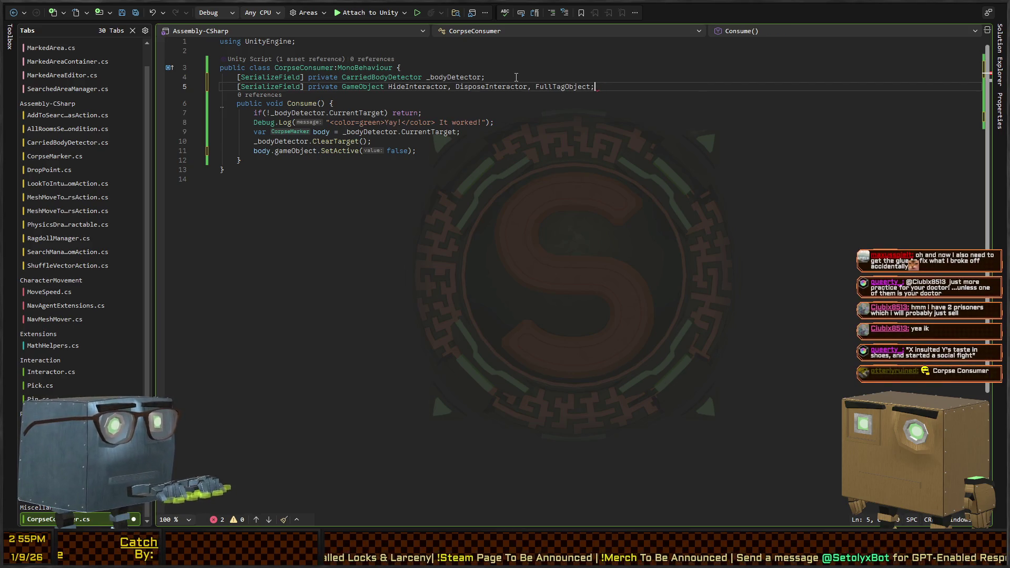
key("Down")
key("Down")
key("Down")
key("Return")
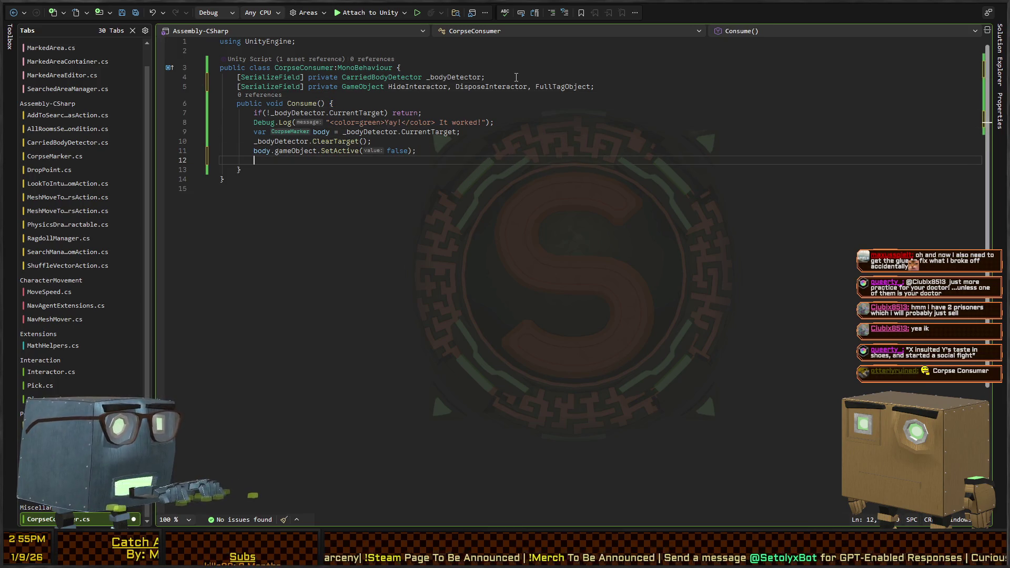
Make Consume call SetActive(false) on HideInteractor and DisposeInteractor and SetActive(true) on FullTagObject.
type("Hi")
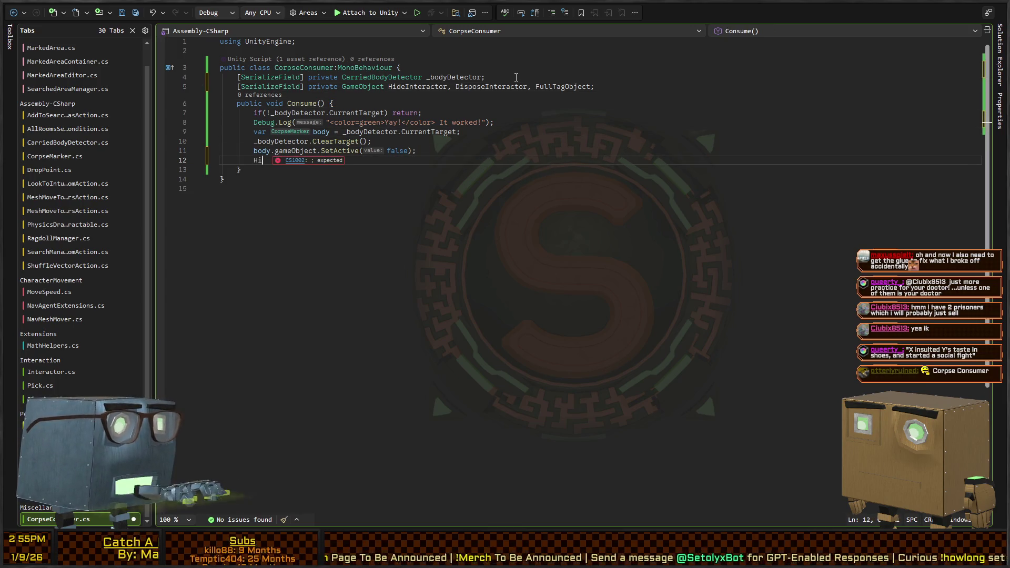
type("deInteractor.S")
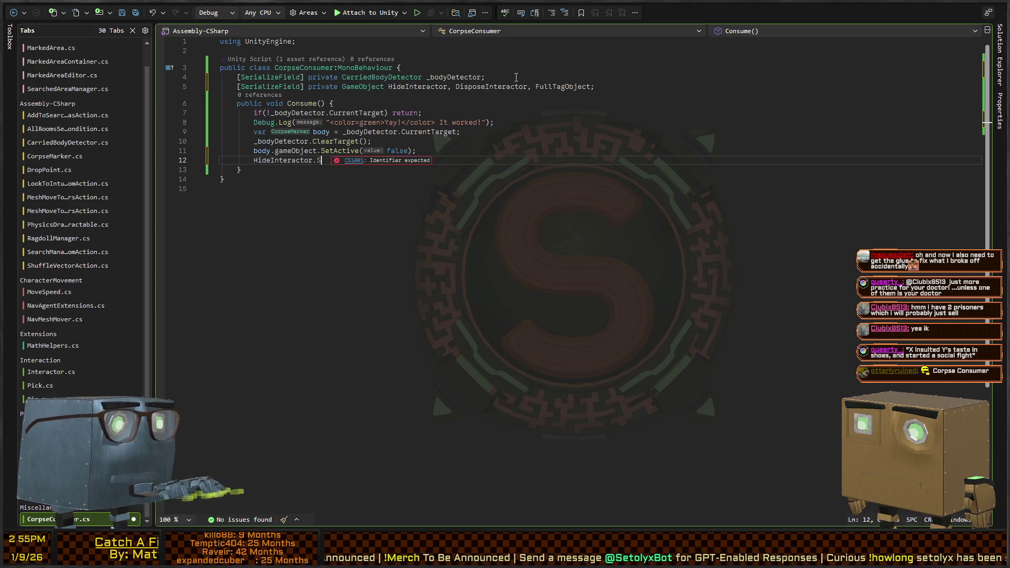
type("etActive(false)")
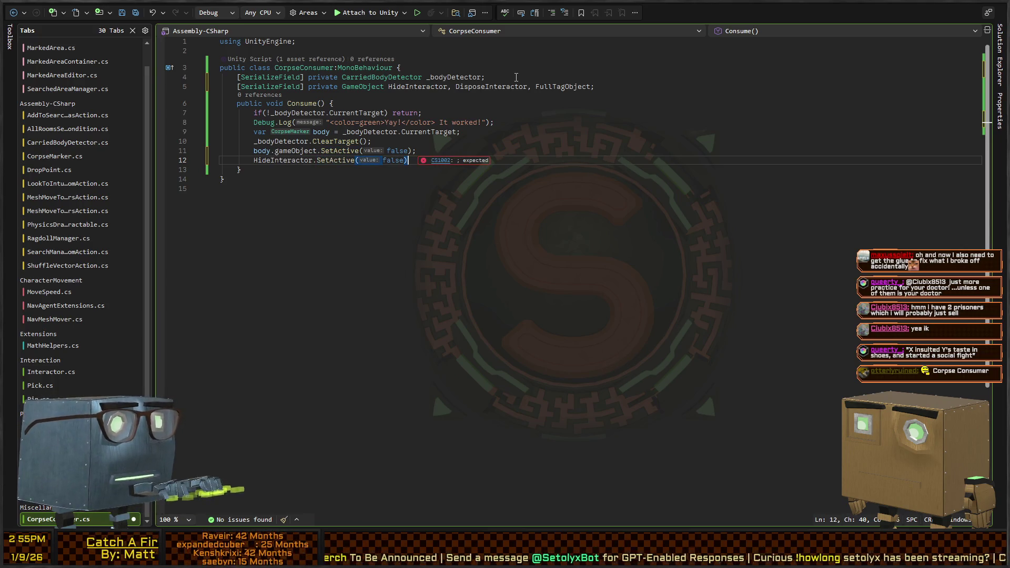
type(";")
key("Return")
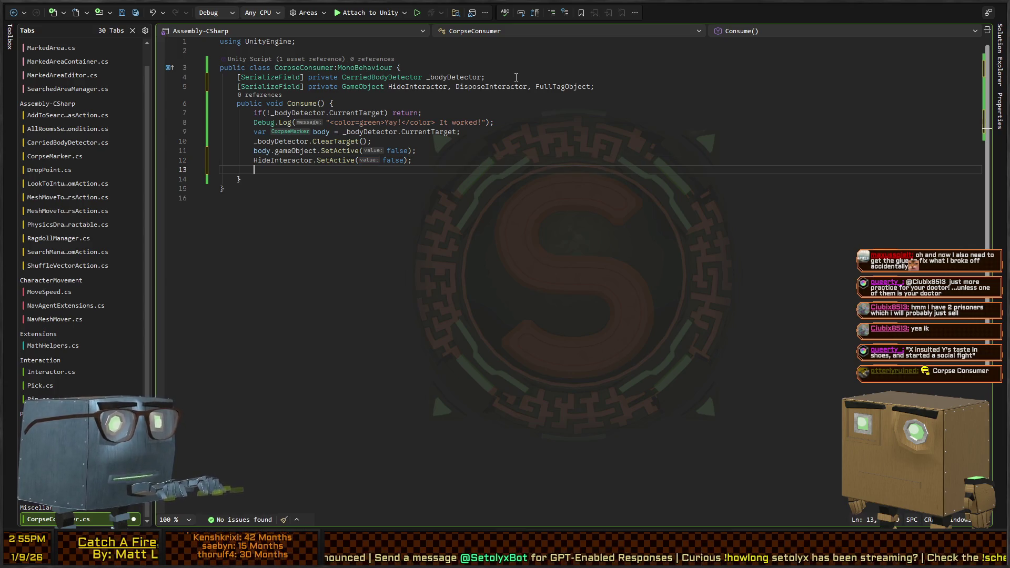
type("DisposeInteractor.SetActive")
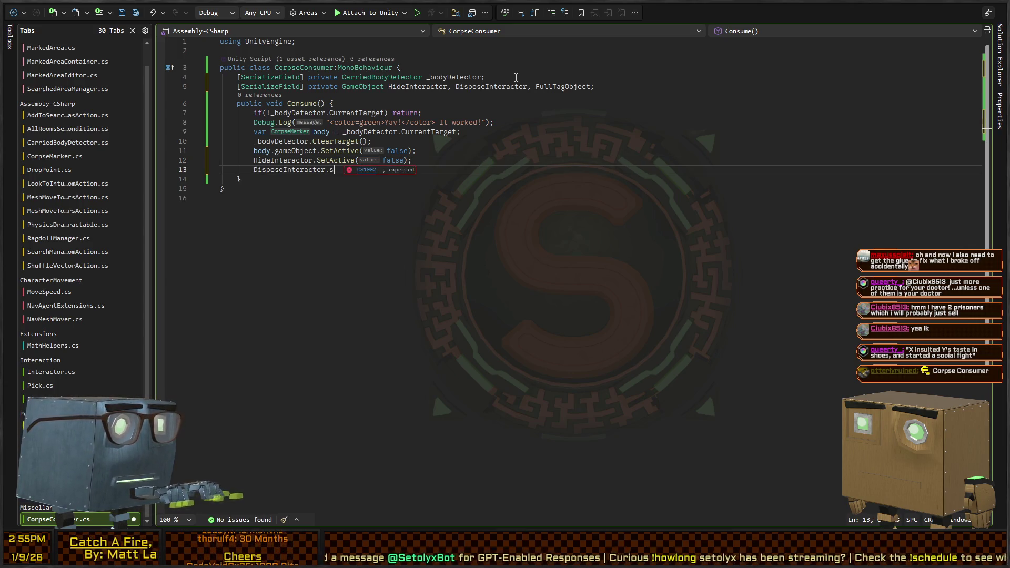
type("(false);")
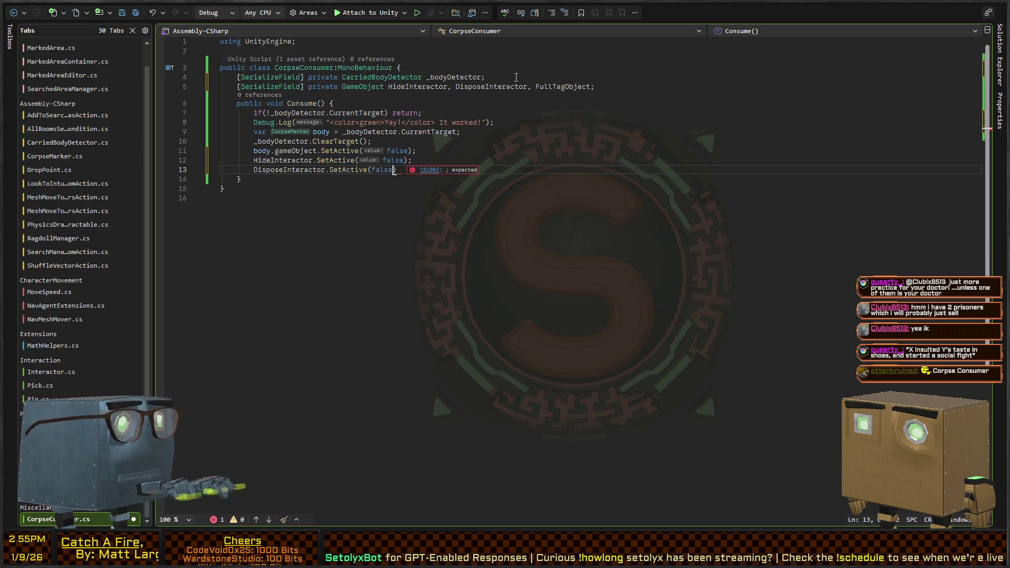
key("Return")
type("Full")
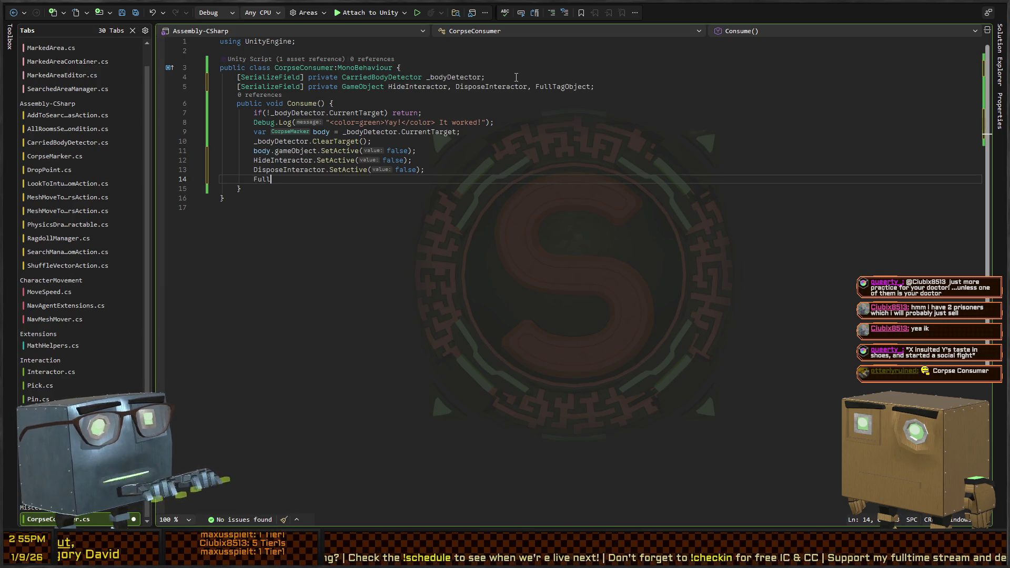
type("TagObject.Se")
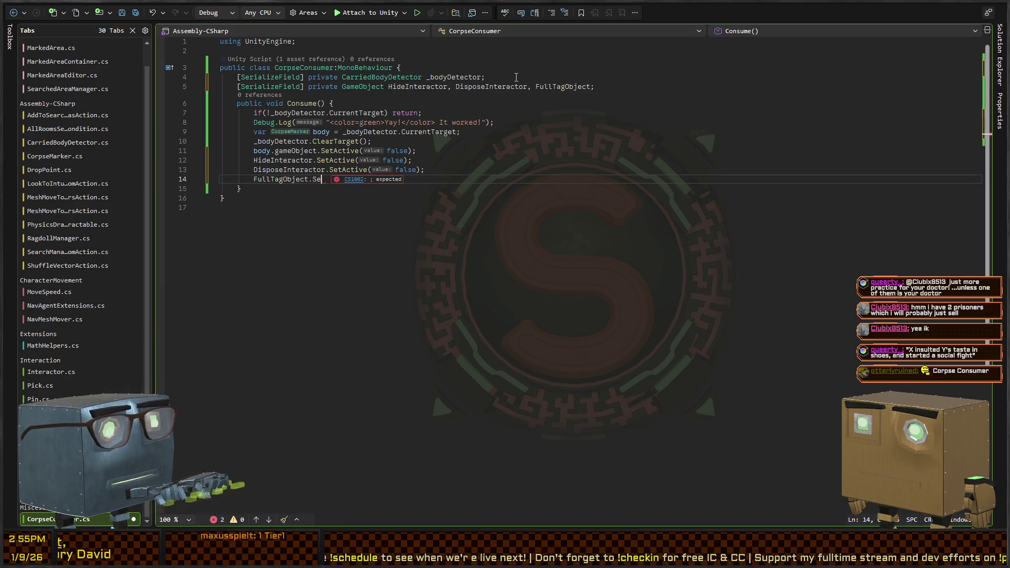
type("tActive(true)")
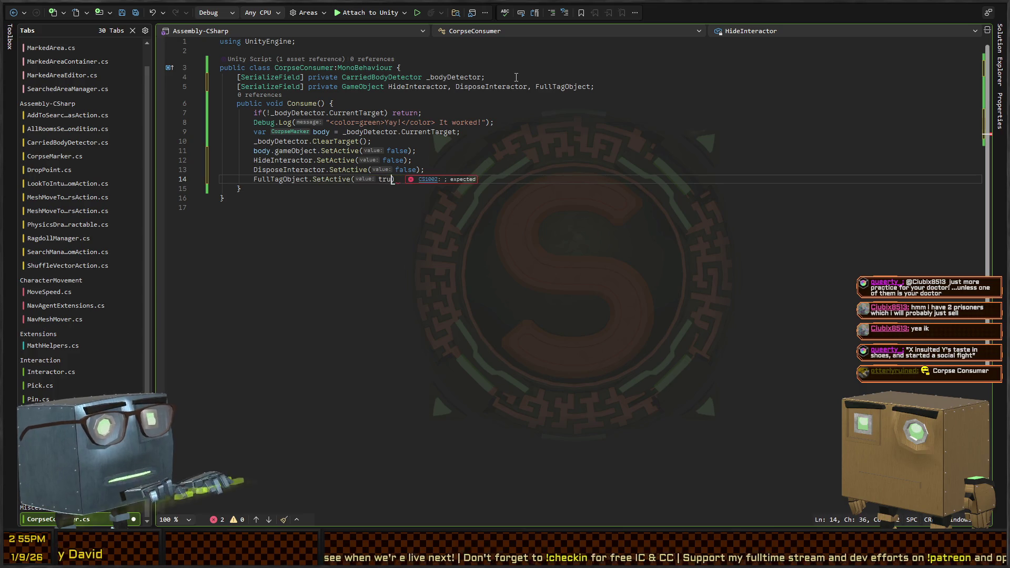
type(";")
Rename HideInteractor to _hideInteractor in both places with multiple carets.
key("Up")
key("Up")
key("Up")
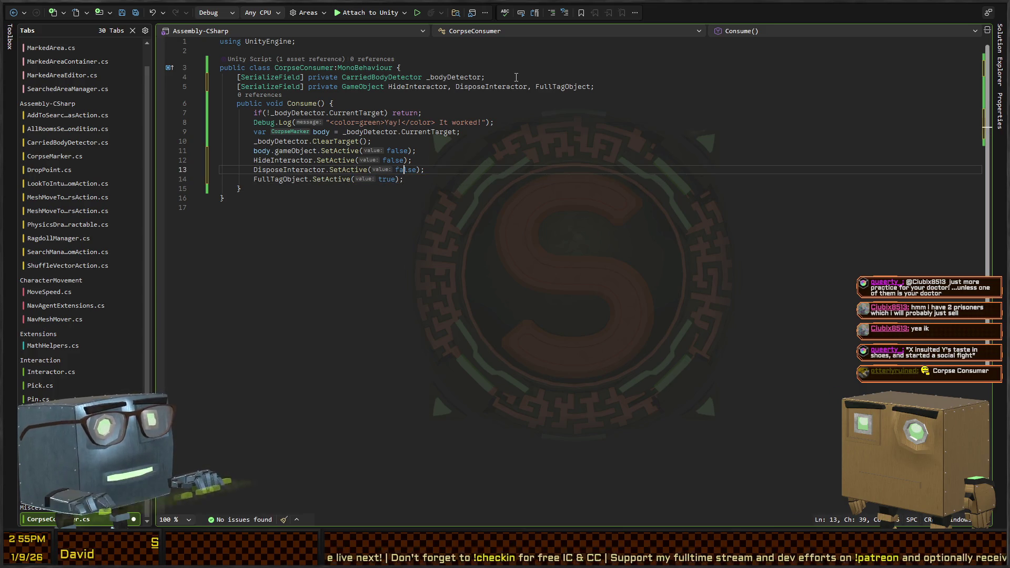
key("shift+alt+period")
key("shift+alt+period")
key("Left")
type("_")
key("Delete")
type("h")
key("Escape")
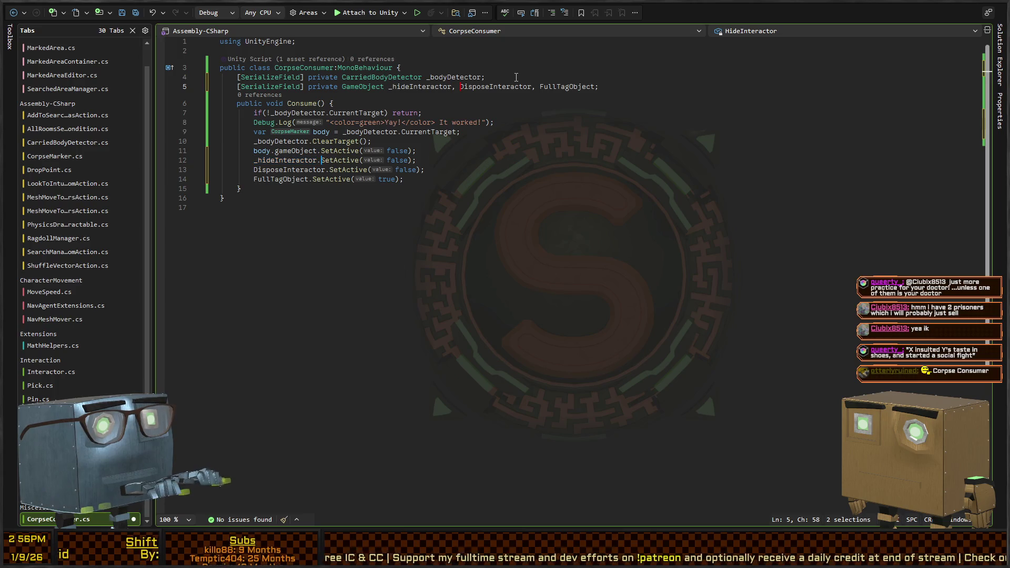
Rename DisposeInteractor to _disposeInteractor in both places.
key("ctrl+Right")
key("ctrl+Right")
key("ctrl+w")
key("shift+alt+period")
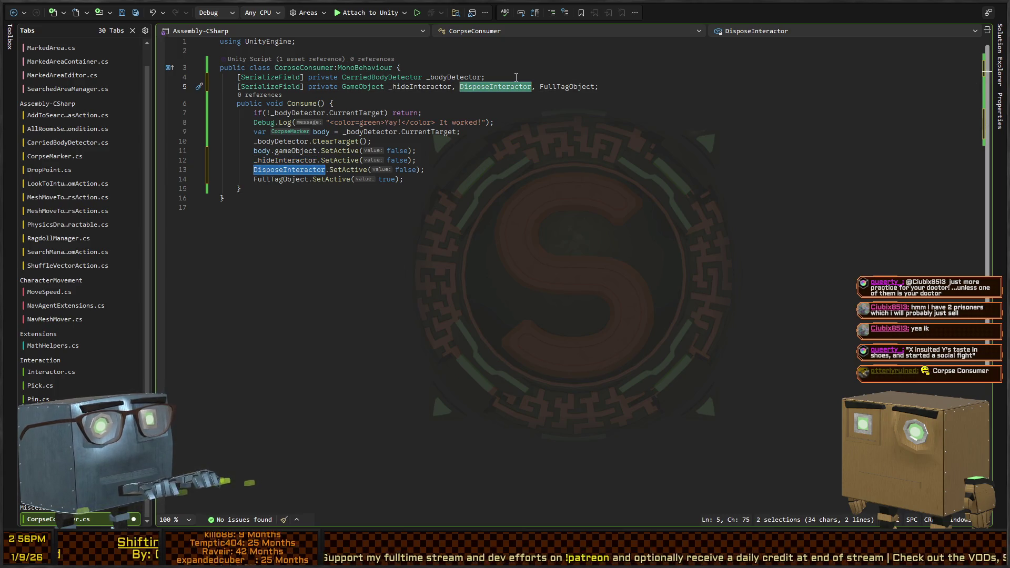
key("Left")
type("_")
key("Delete")
type("d")
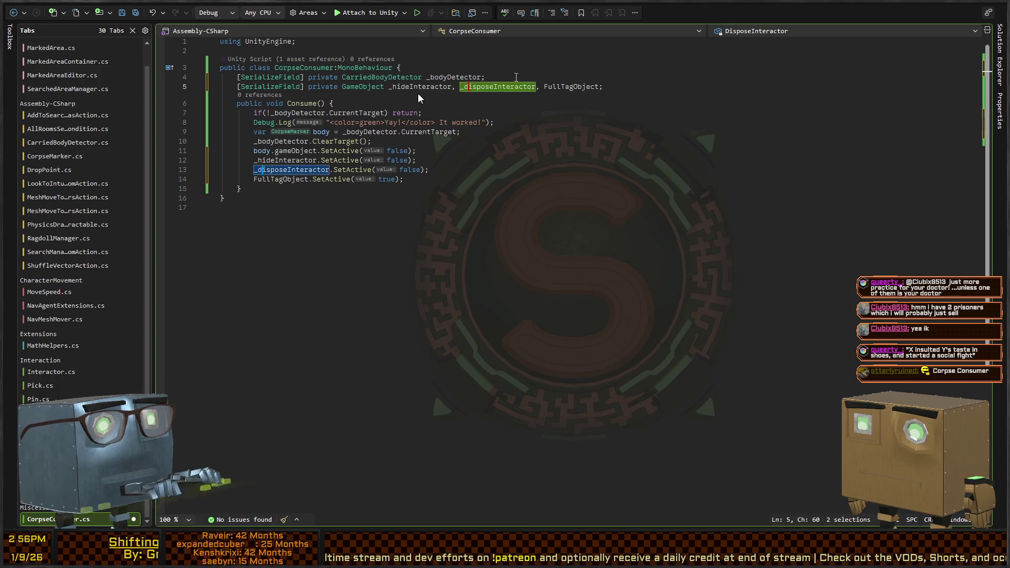
Rename FullTagObject to _fullTagObject in both places.
key("Escape")
key("ctrl+Right")
key("ctrl+Right")
key("ctrl+w")
key("shift+alt+period")
key("Left")
key("shift+Right")
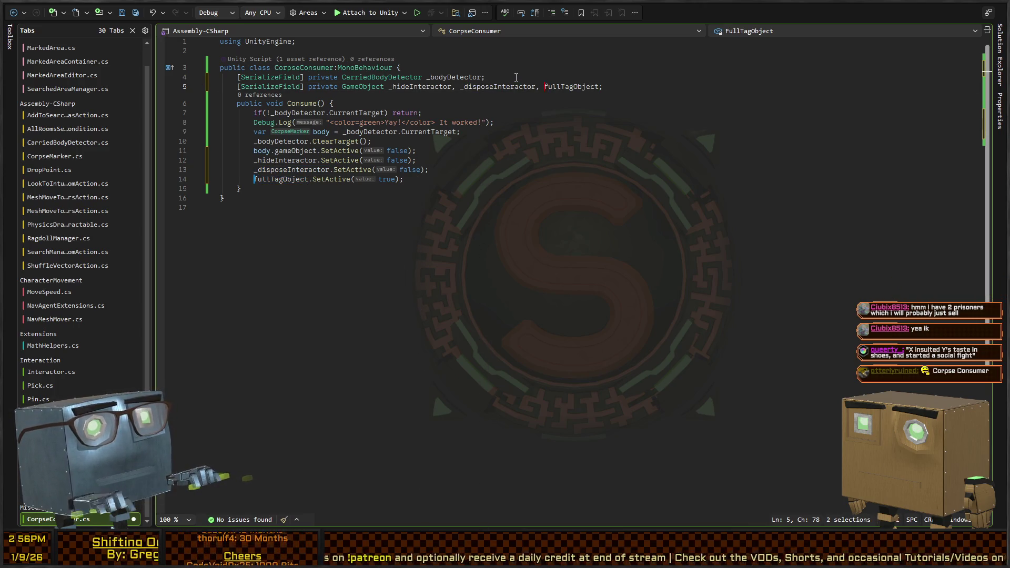
type("_f")
key("ctrl+w")
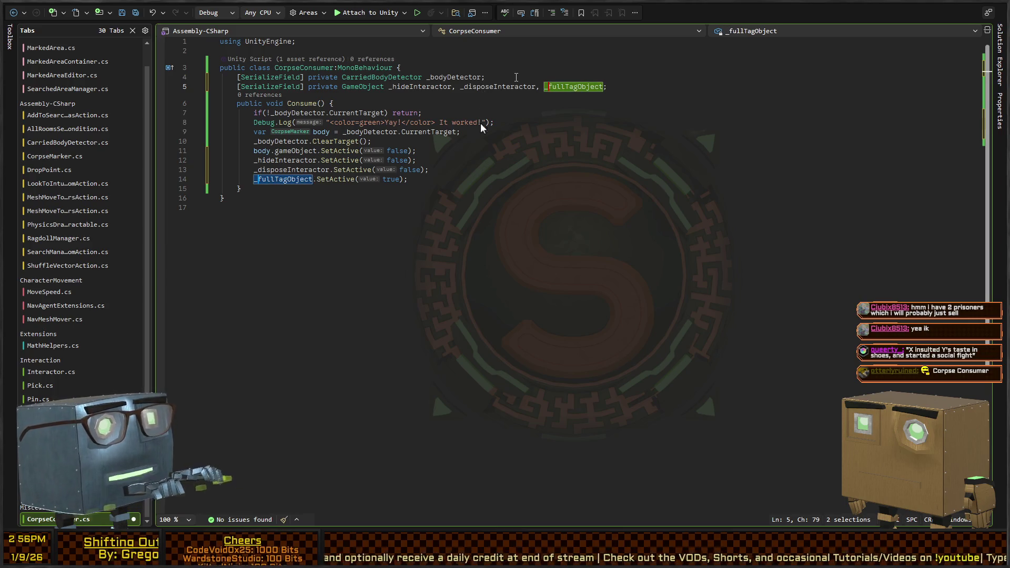
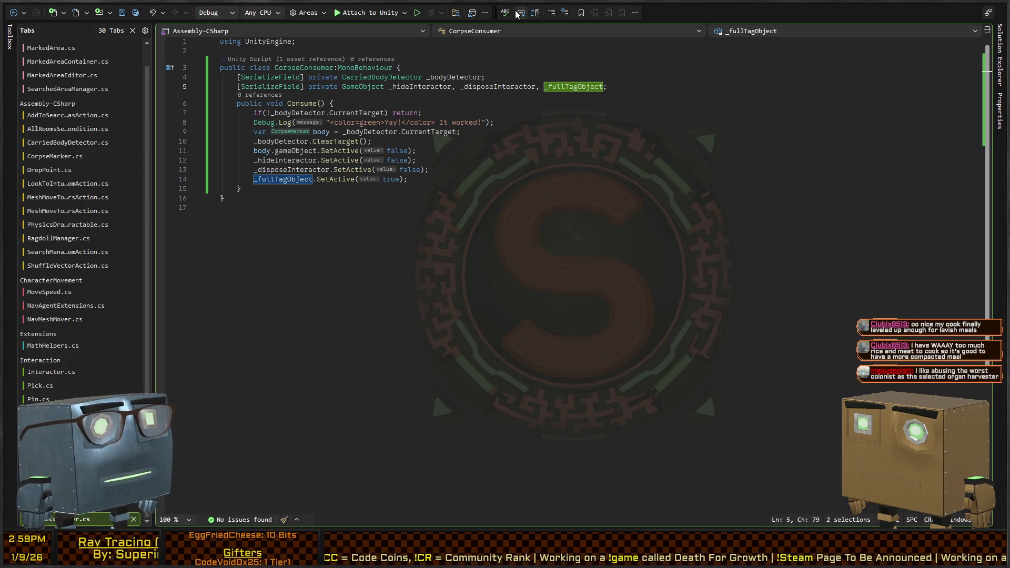
Review CorpseConsumer.cs, checking _disposeInteractor usage and selecting the three SetActive lines 12–14.
left_click(590, 111)
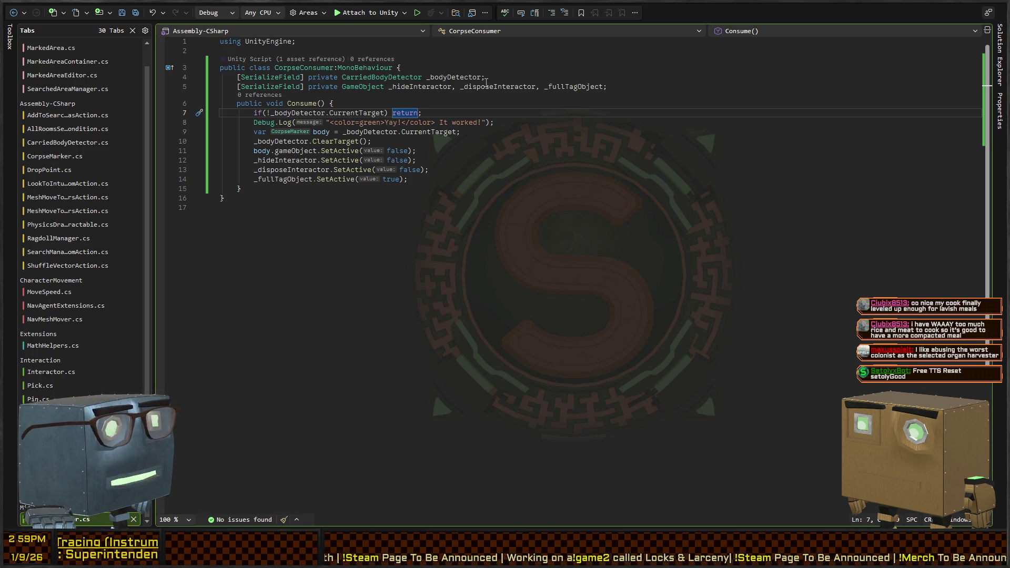
left_click(536, 88)
left_click(462, 172)
key("Down")
key("shift+Home")
key("shift+Up")
key("shift+Up")
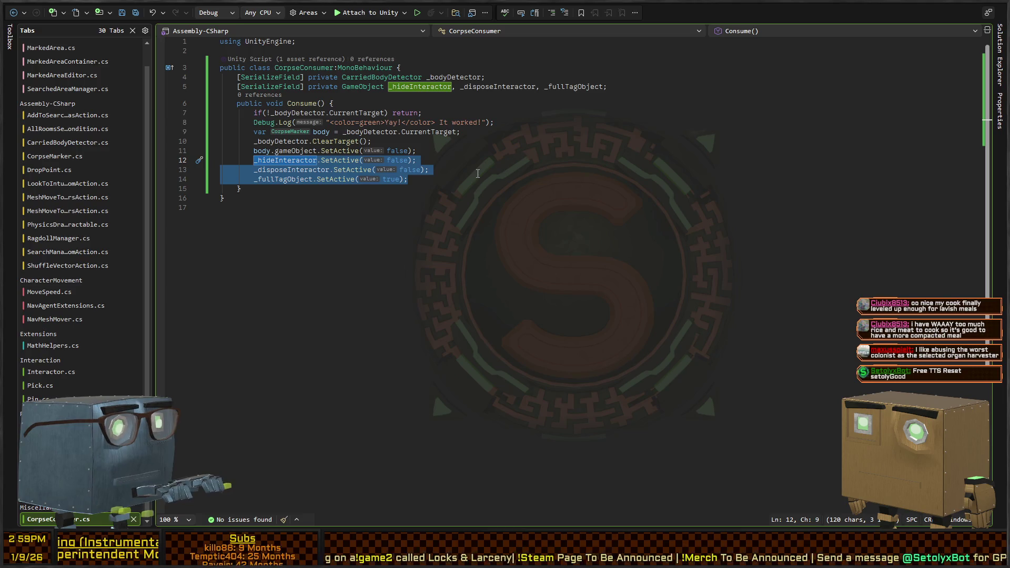
key("shift+Home")
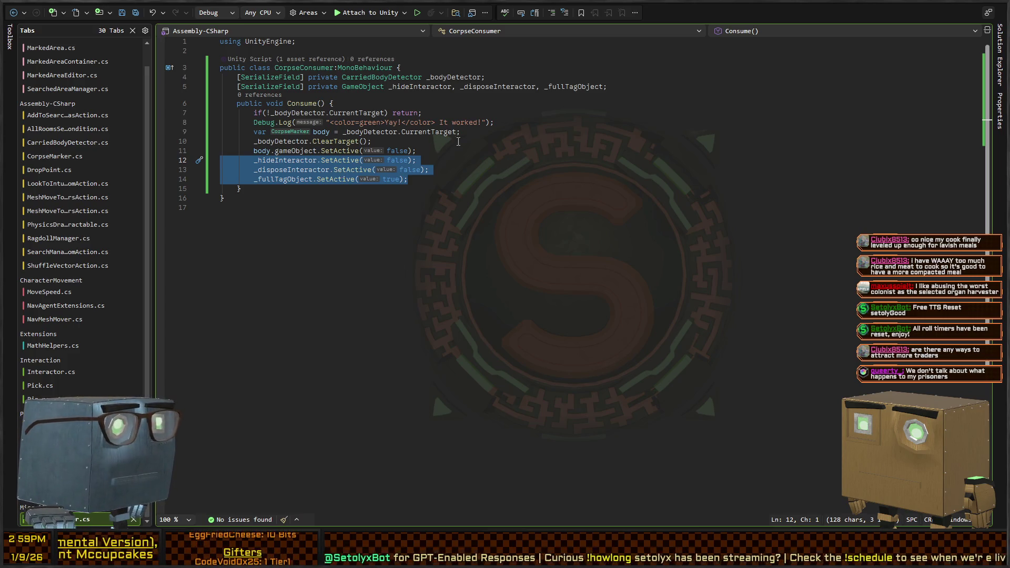
left_click(442, 150)
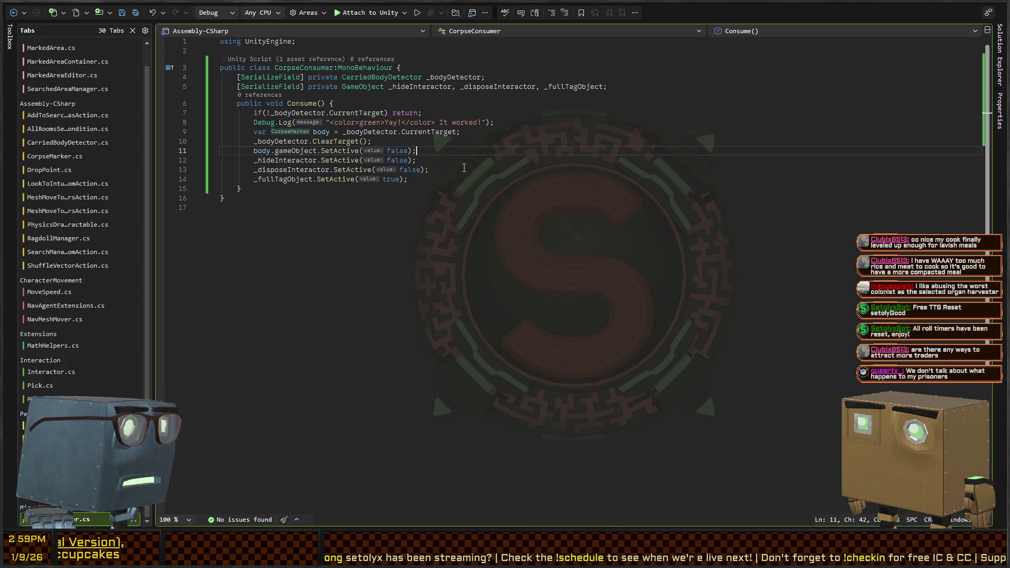
Step through Consume() to the _fullTagObject line, then return to the Unity Editor.
left_click(549, 128)
key("Down")
key("Down")
key("Down")
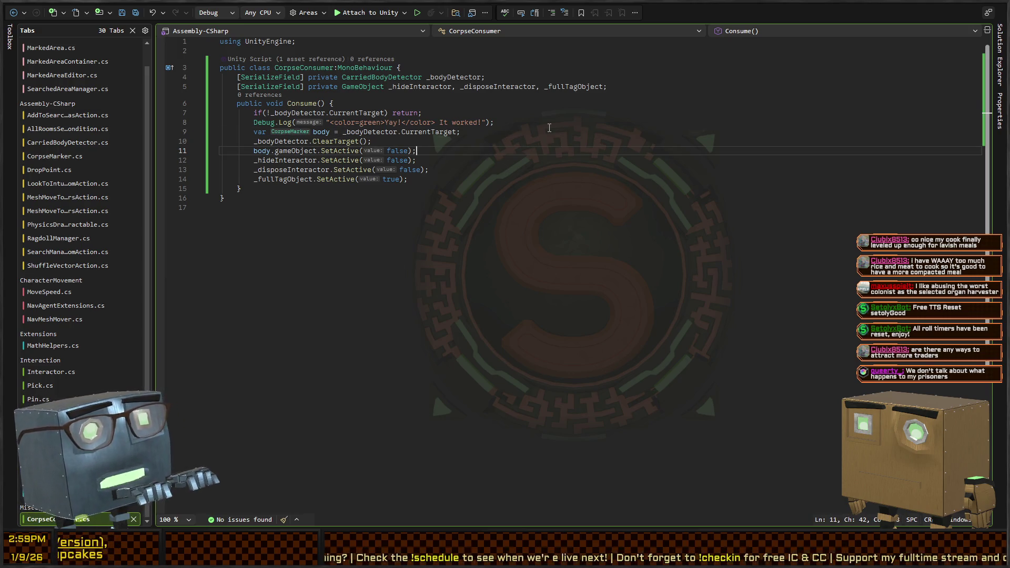
key("Down")
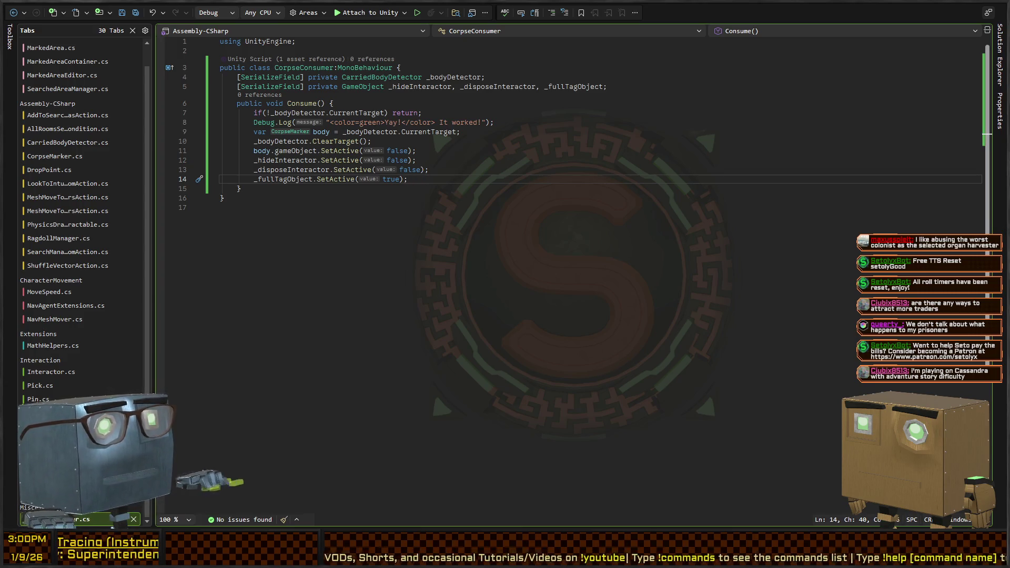
key("alt+Tab")
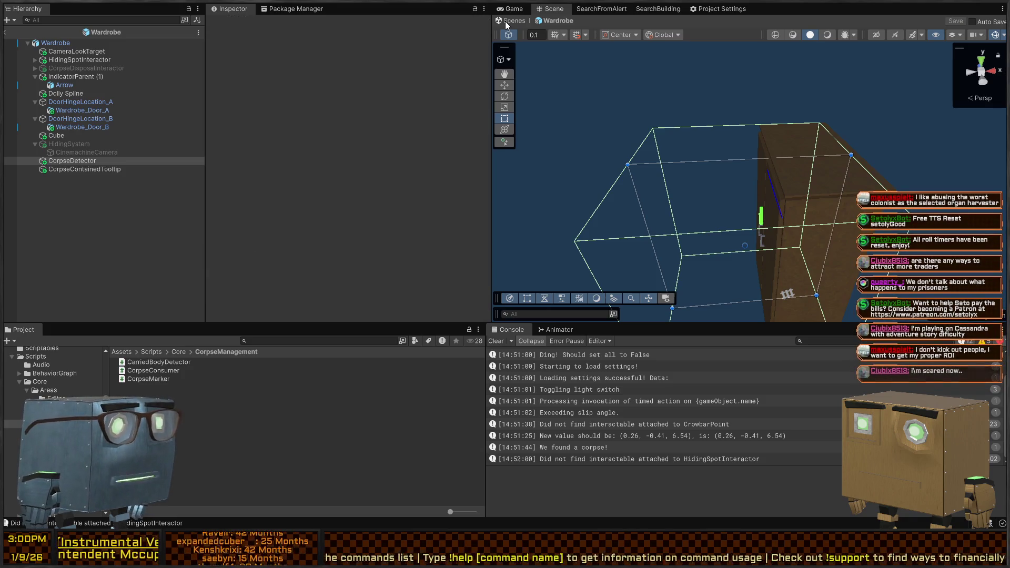
Exit the Wardrobe prefab and inspect the wardrobe's CameraLookTarget and HidingSpotInteractor children.
left_click(513, 20)
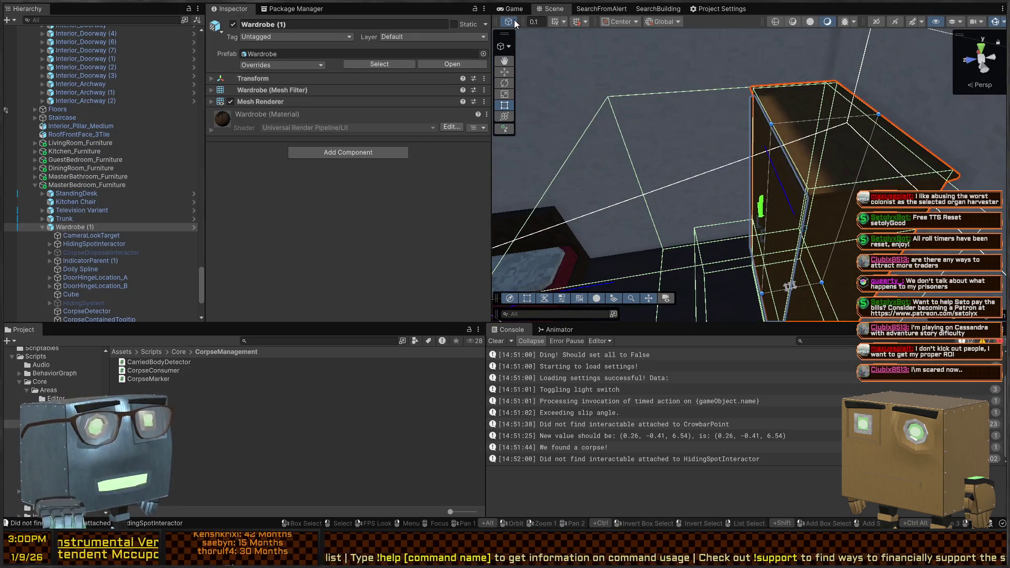
mouse_move(713, 132)
left_mouse_down()
mouse_move(761, 98)
mouse_move(829, 121)
left_mouse_up()
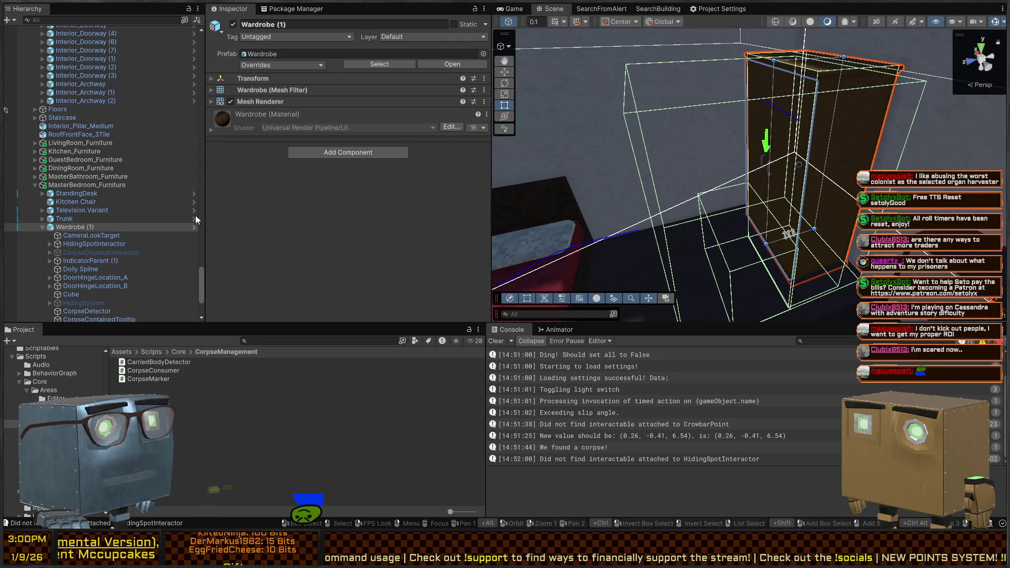
left_click(98, 238)
left_click(81, 244)
left_click(90, 235)
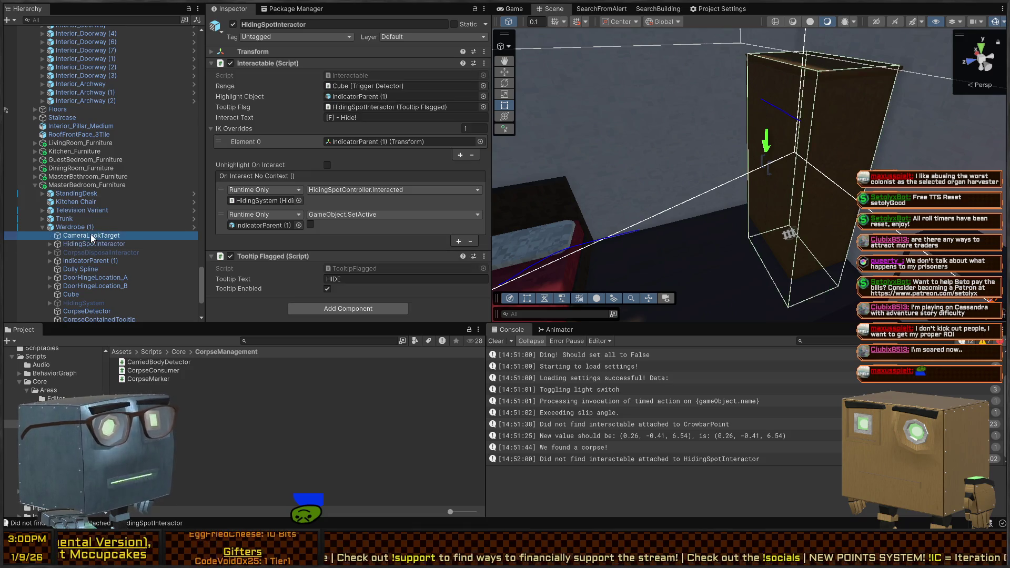
left_click(89, 241)
left_click(73, 227)
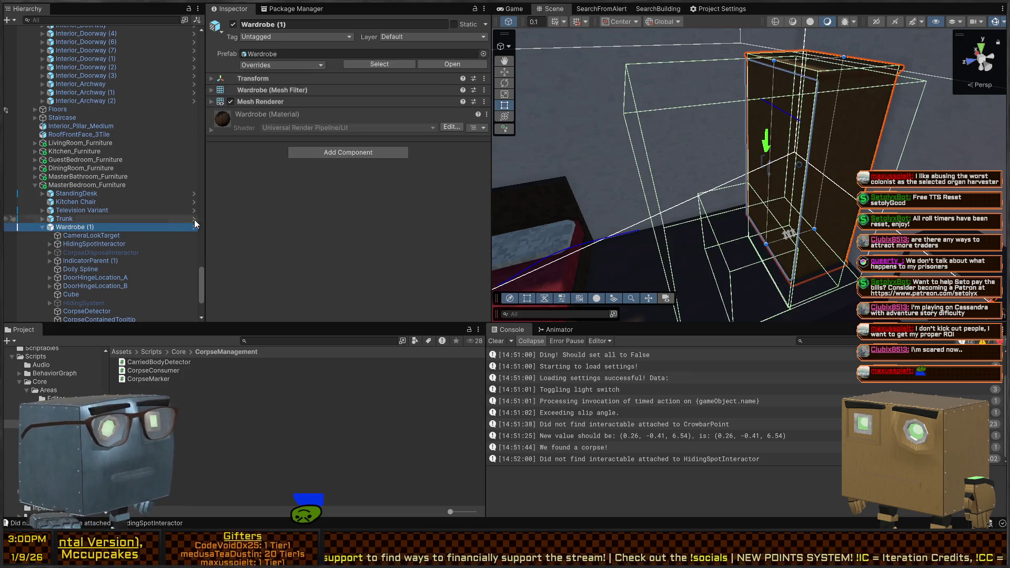
Orbit around the wardrobe and start Play mode.
mouse_move(655, 174)
left_mouse_down()
mouse_move(763, 184)
mouse_move(729, 136)
mouse_move(722, 141)
left_mouse_up()
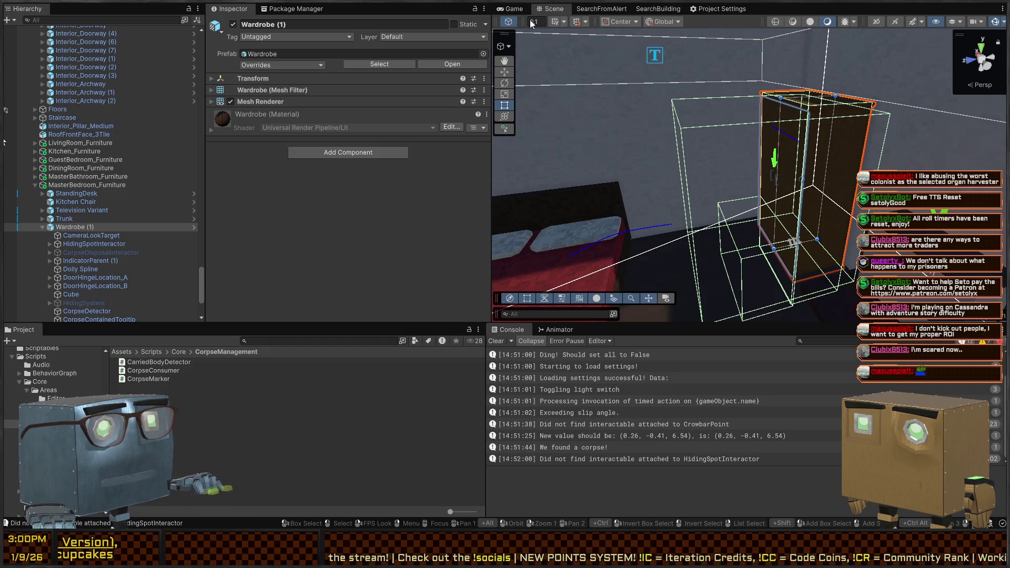
left_click(510, 9)
key("ctrl+p")
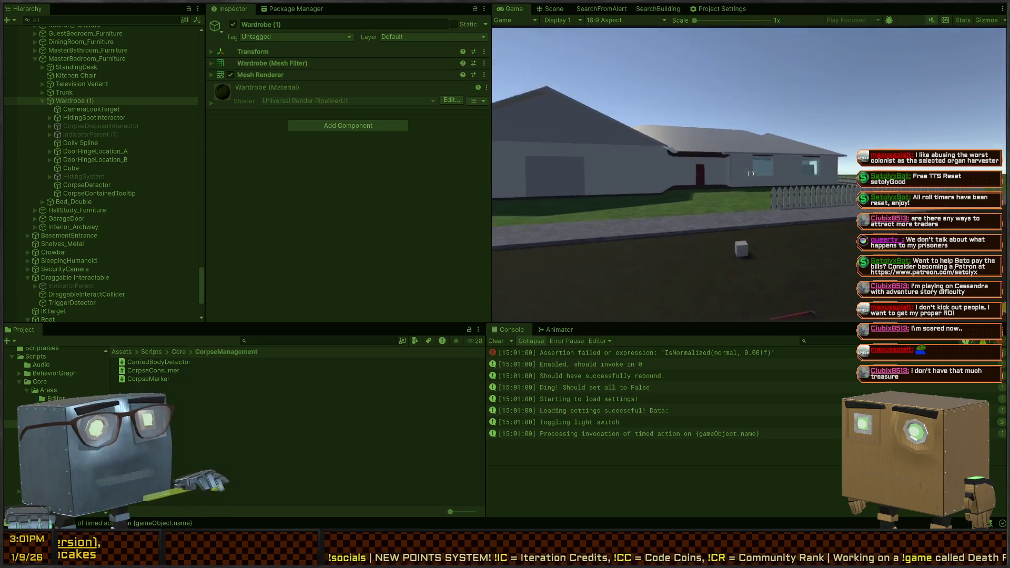
Maximize the Game view, walk up to the red door and open it.
key("w")
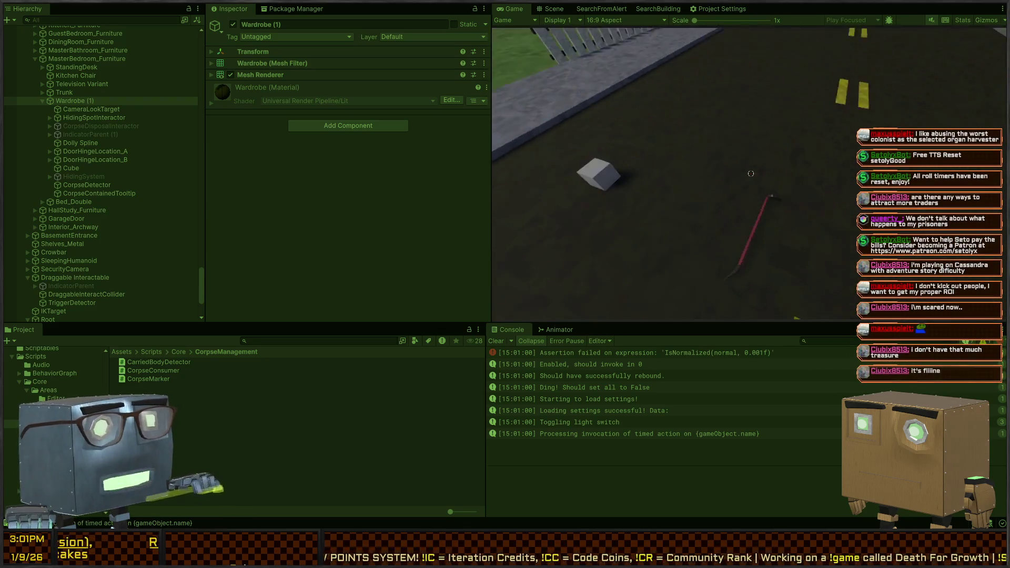
key("shift+space")
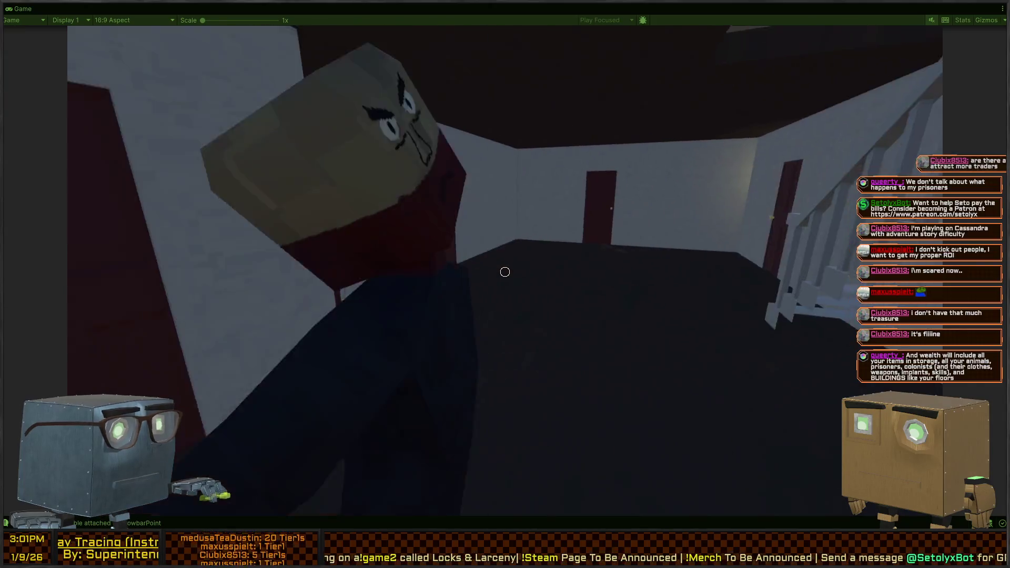
key("w")
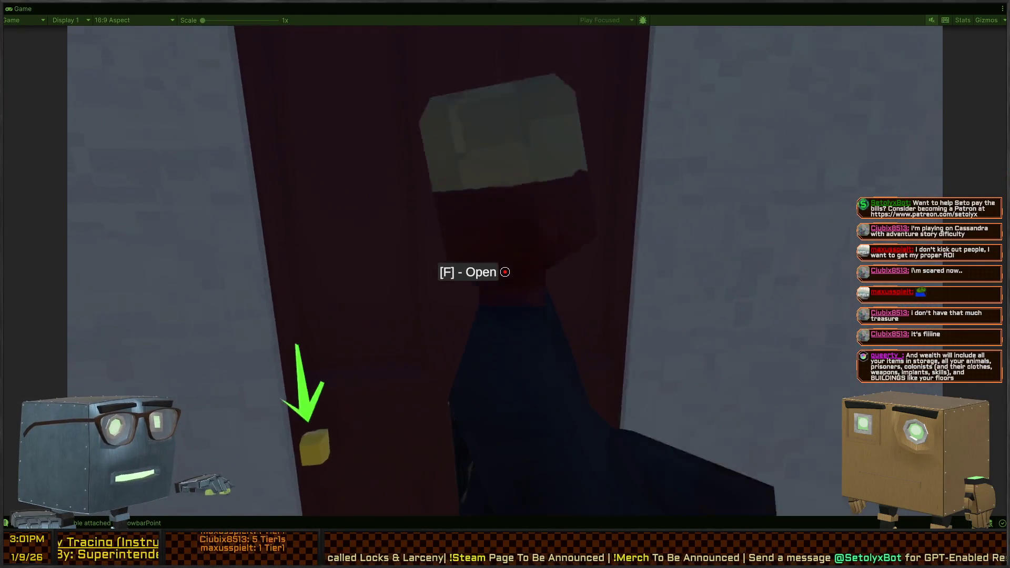
key("f")
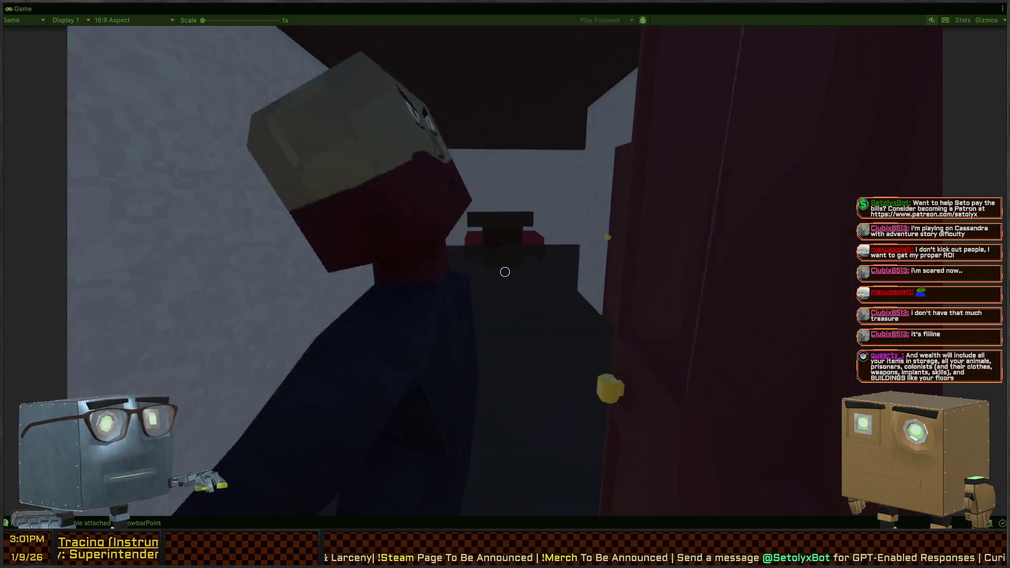
Walk into the bedroom, dump the corpse in the wardrobe, and read the 'Yay! It worked!' log.
key("w")
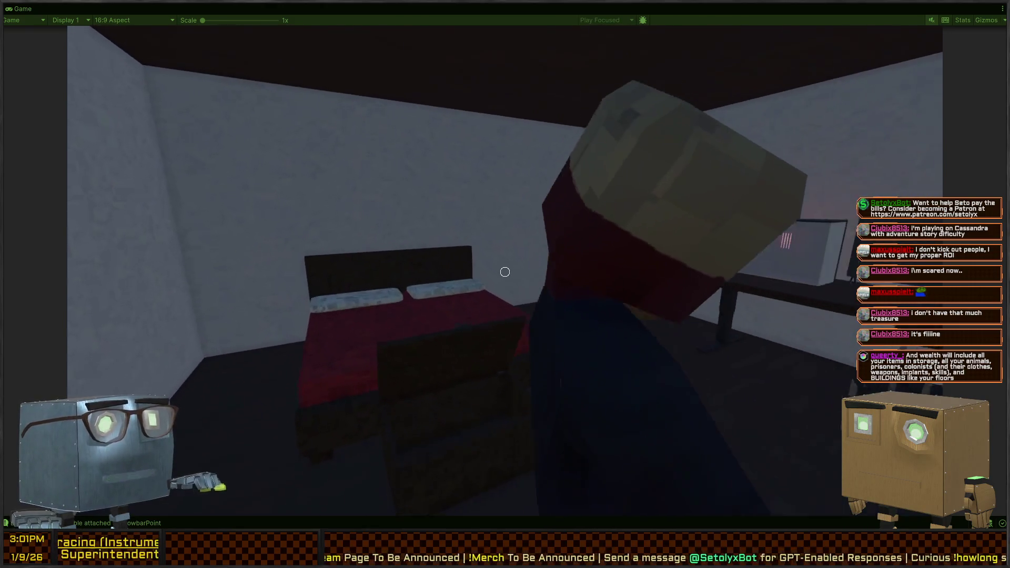
key("w")
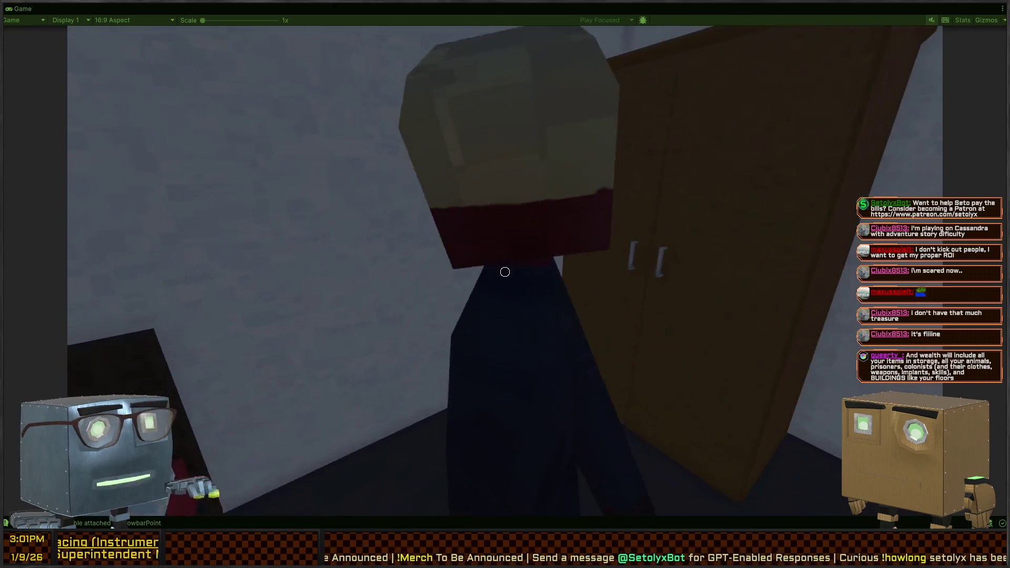
key("w")
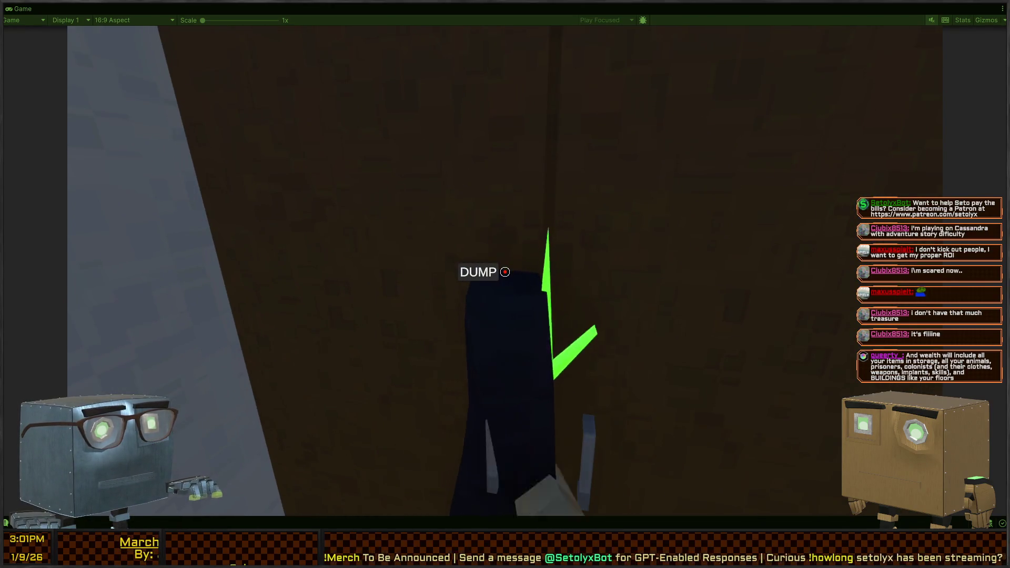
key("w")
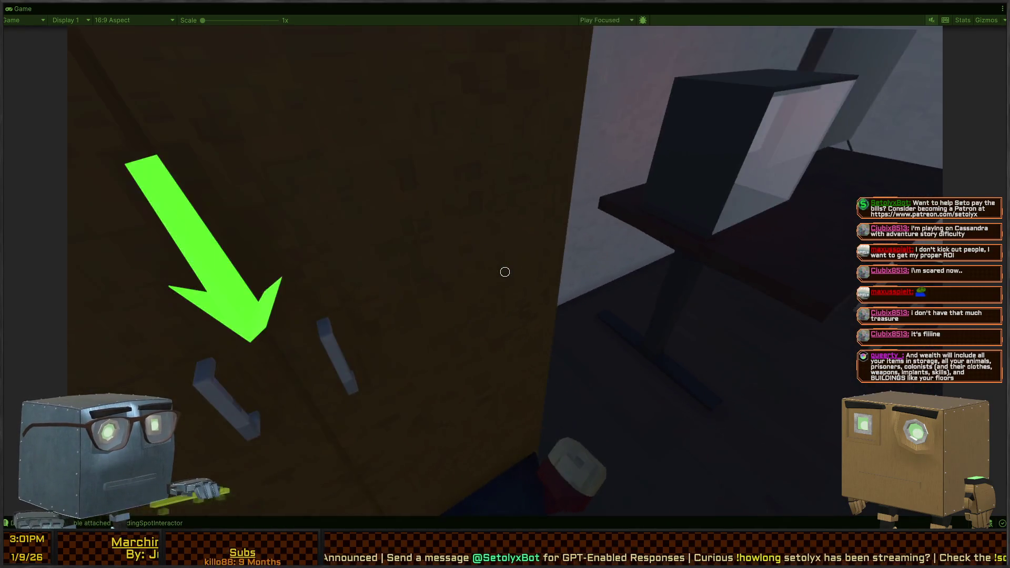
key("shift+space")
left_click(597, 437)
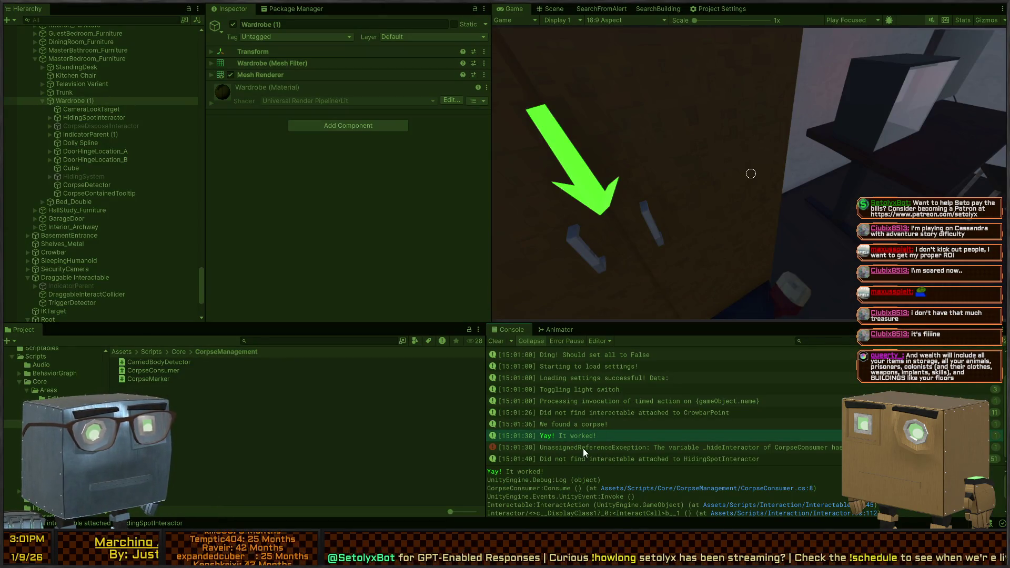
Read the unassigned _hideInteractor error, stop the game, and select the wardrobe in the Scene view.
left_click(595, 448)
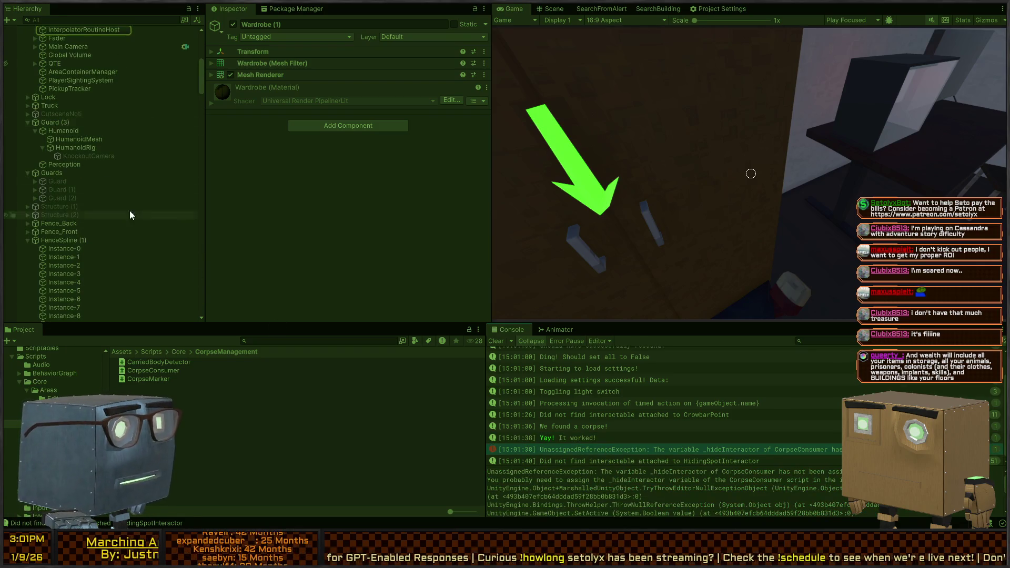
key("ctrl+p")
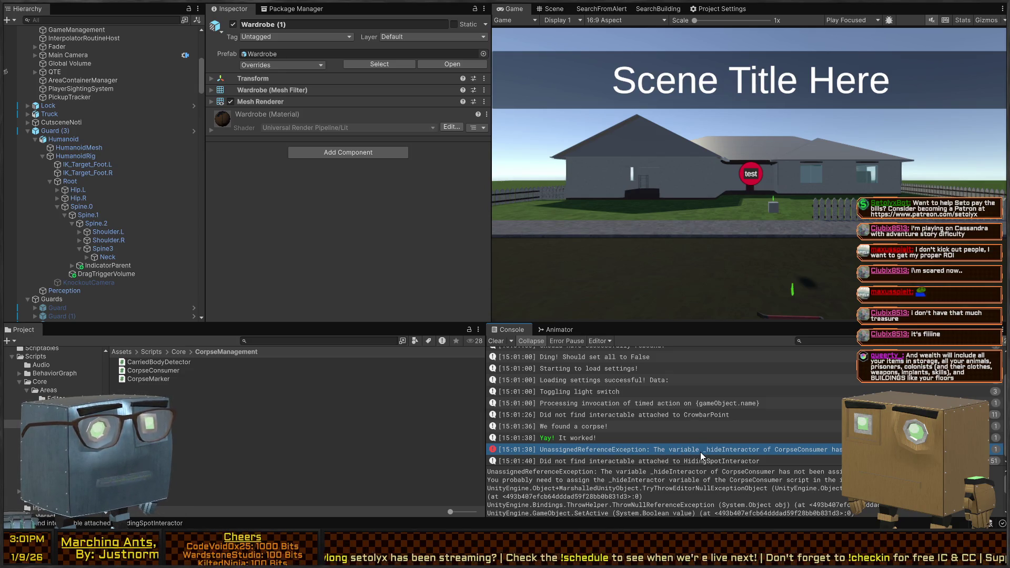
left_click(90, 38)
scroll(136, 82, "up", 5)
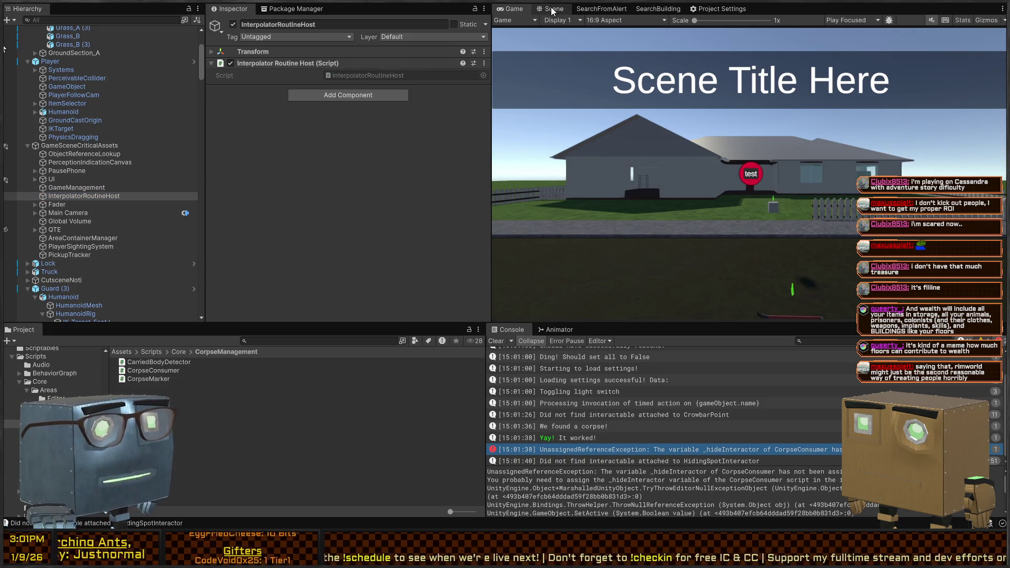
left_click(551, 9)
left_click(769, 178)
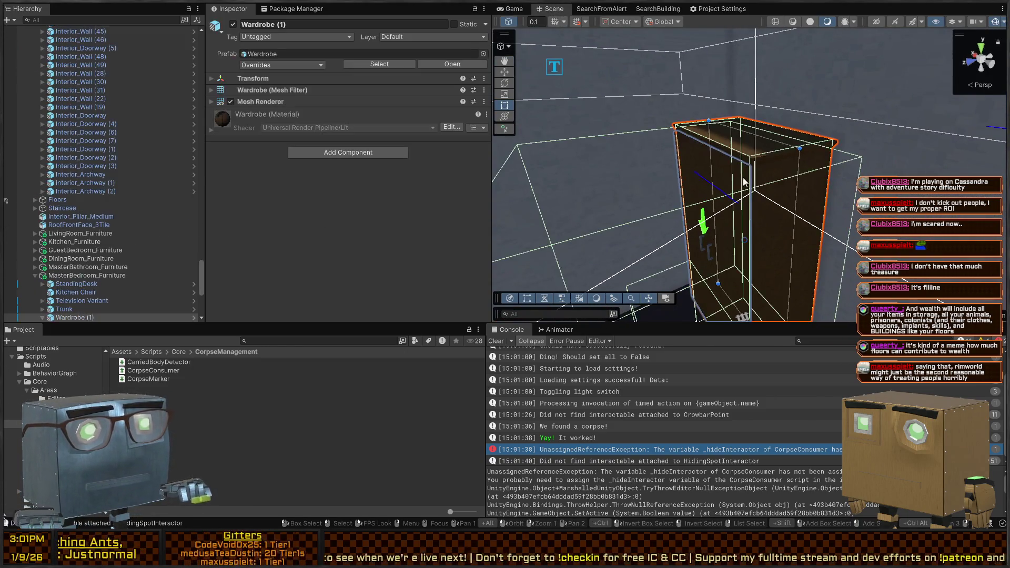
Select Trunk and Wardrobe (1), then fly the Scene view close to the wardrobe.
scroll(90, 285, "down", 1)
left_click(71, 245)
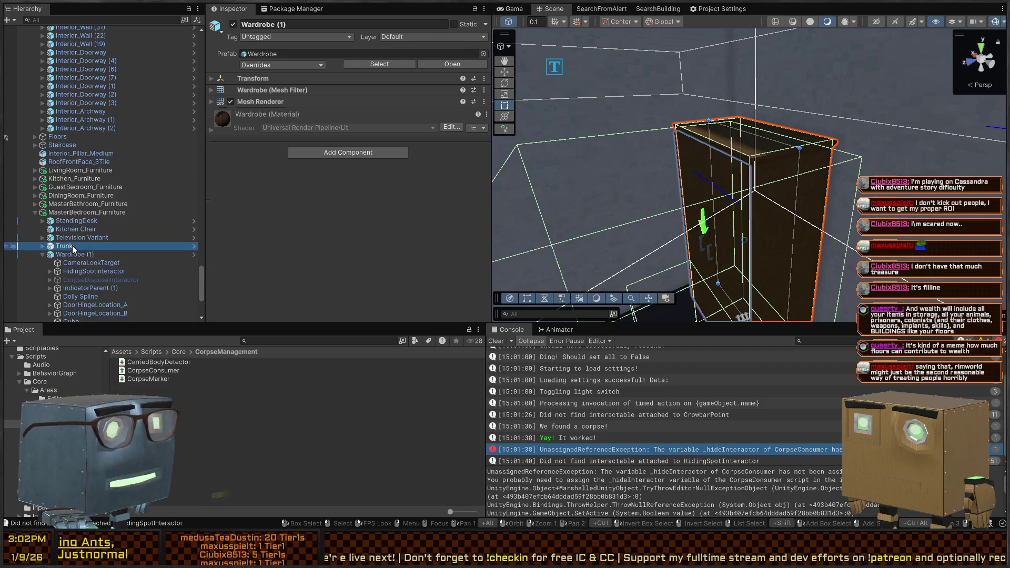
left_click(47, 254)
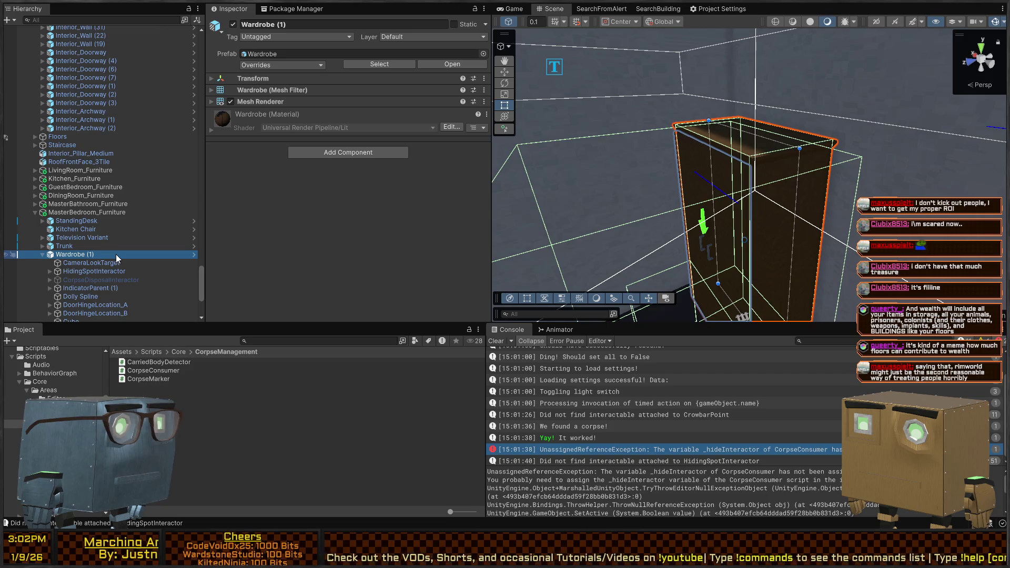
right_click(757, 176)
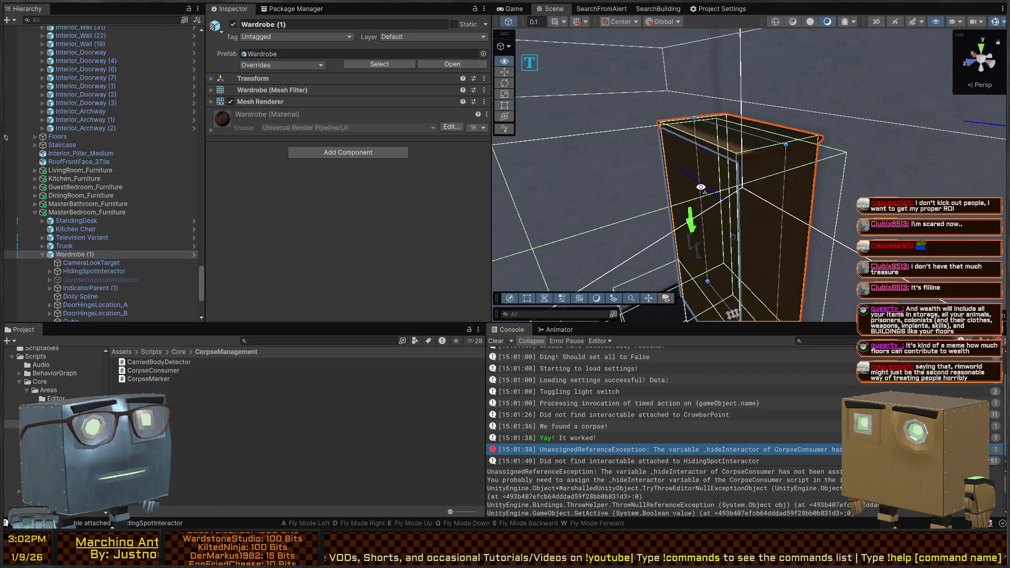
right_click(757, 175)
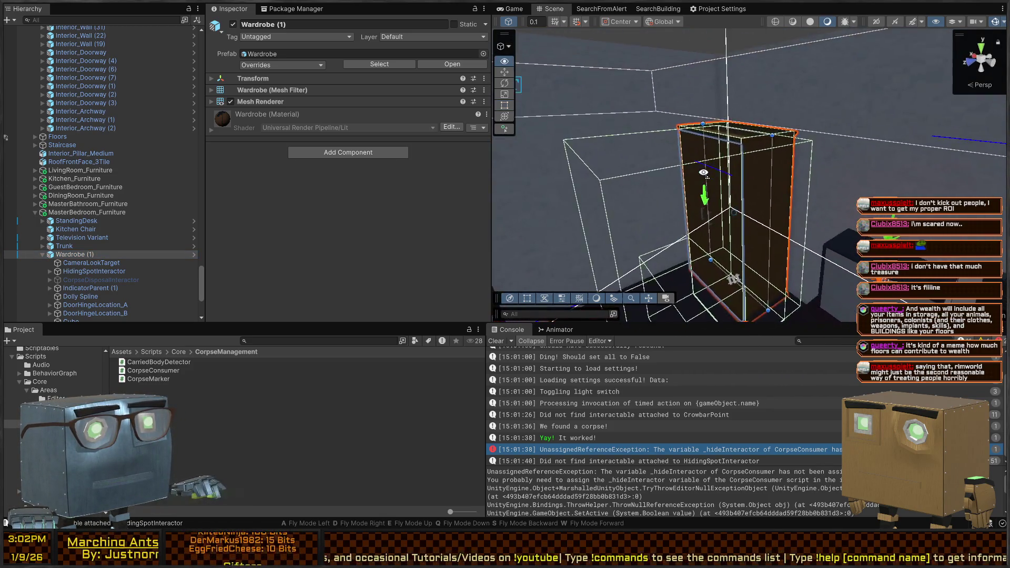
right_click(691, 150)
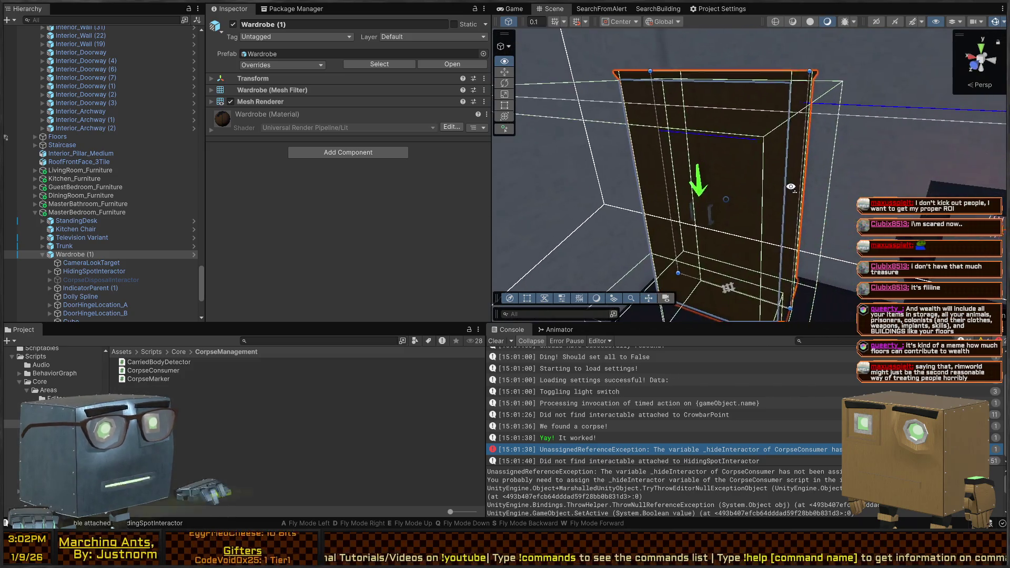
right_click(791, 188)
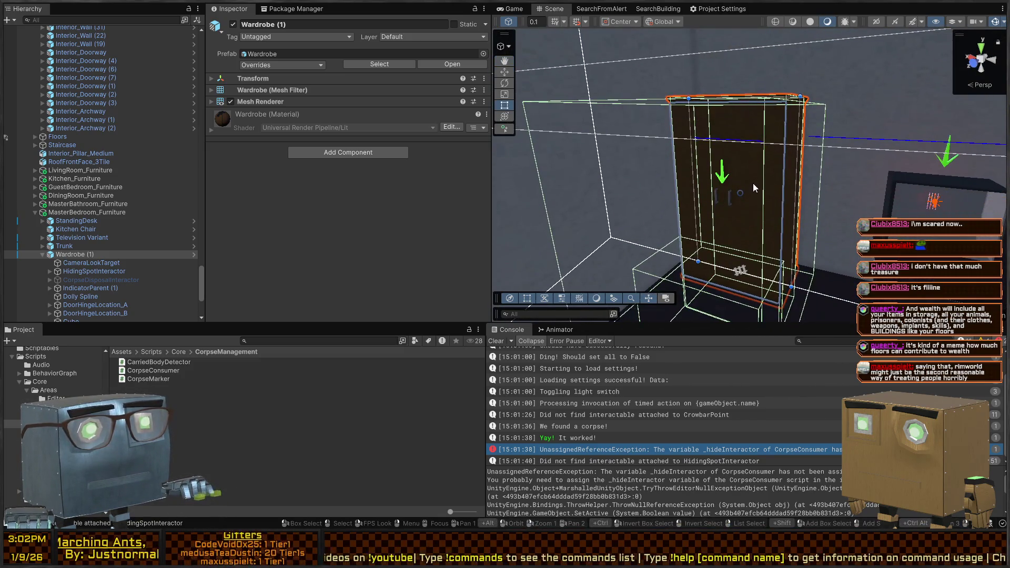
Inspect the wardrobe's Trunk, CameraLookTarget and HidingSpotInteractor children.
left_click(51, 247)
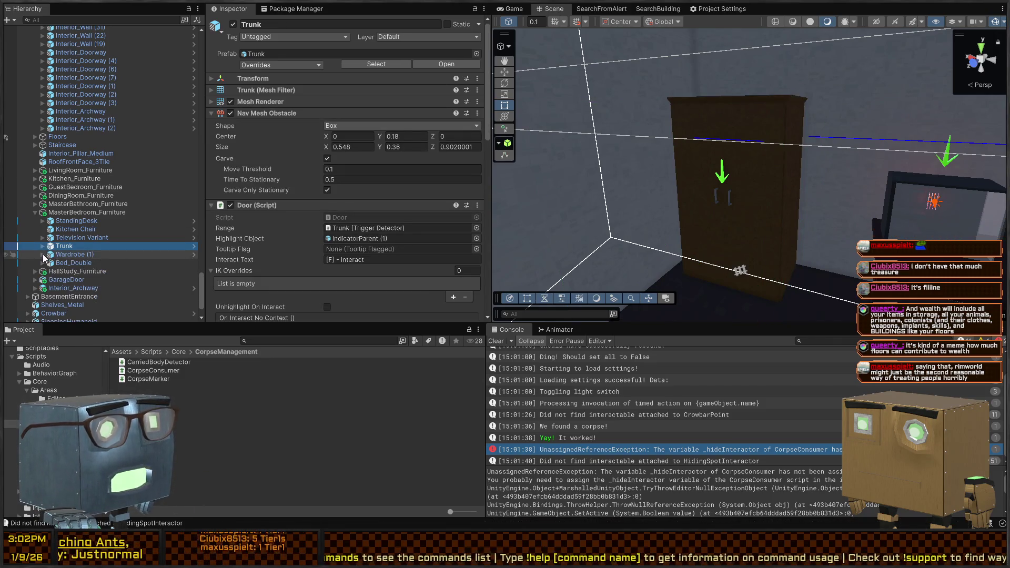
left_click(78, 255)
left_click(75, 263)
left_click(78, 256)
left_click(77, 273)
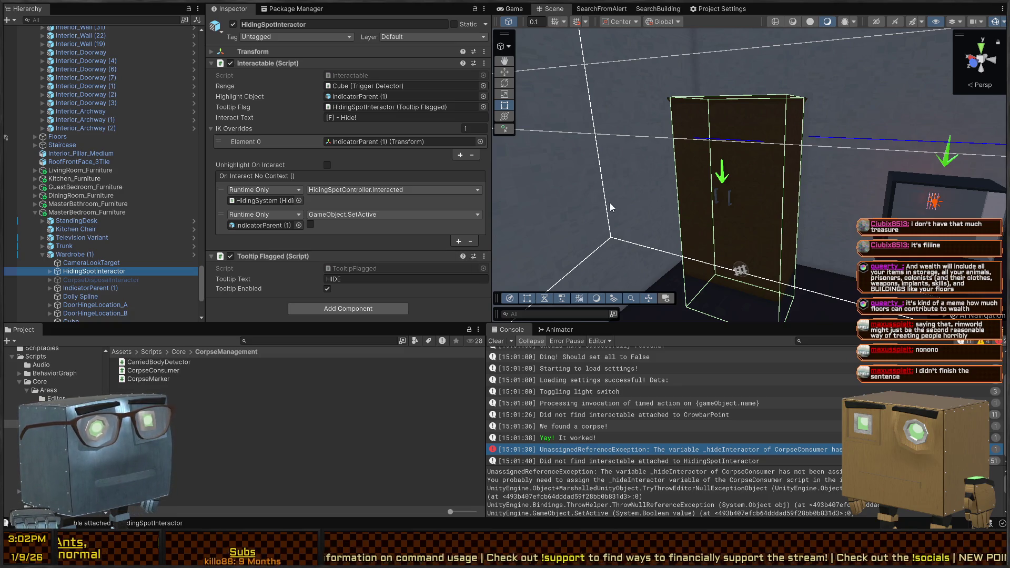
Orbit the wardrobe, check CorpseContainedTooltip, and open the Wardrobe prefab in Prefab Mode.
mouse_move(700, 186)
left_mouse_down()
mouse_move(719, 169)
mouse_move(699, 159)
left_mouse_up()
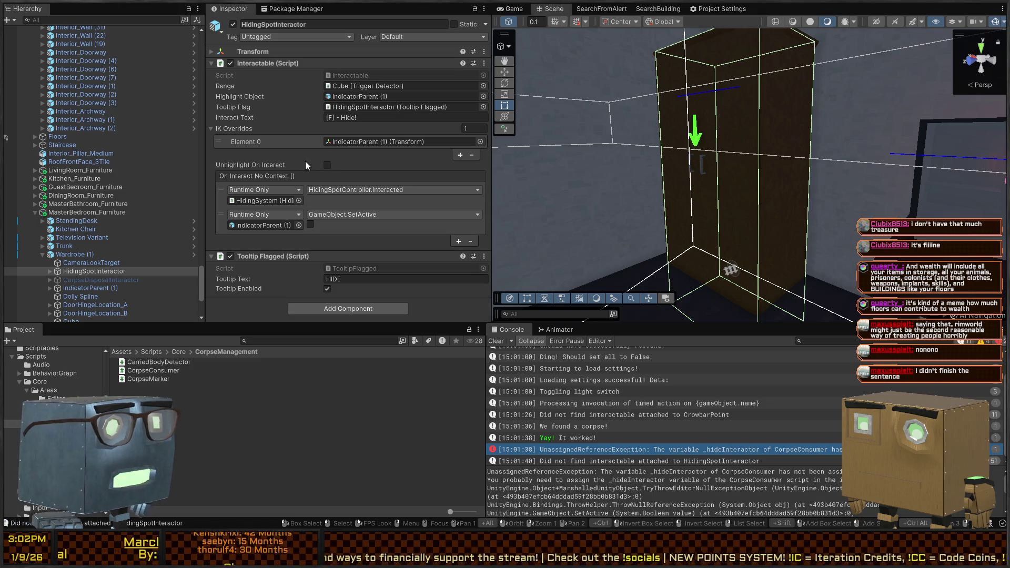
scroll(63, 269, "down", 3)
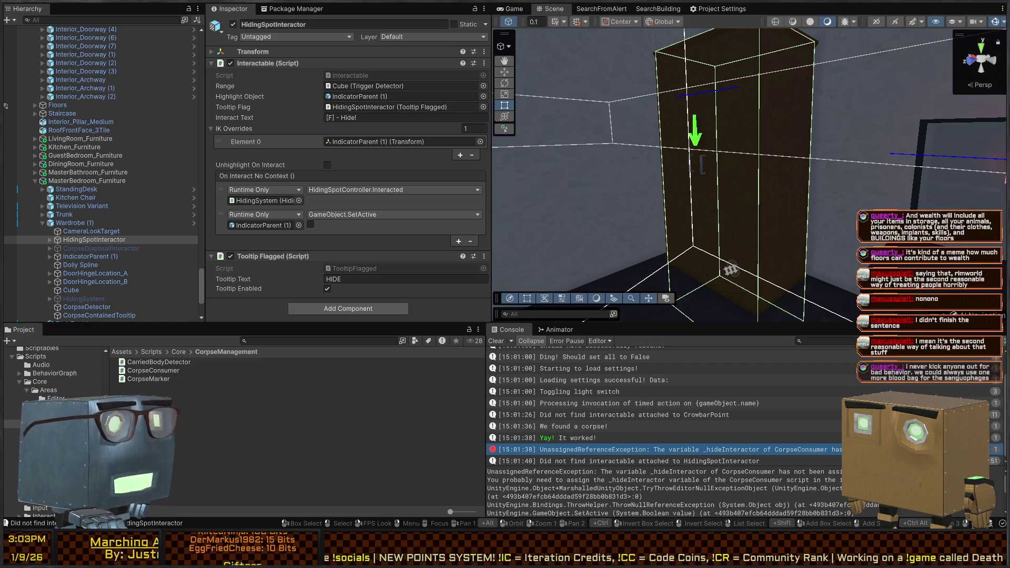
mouse_move(700, 190)
left_mouse_down()
mouse_move(728, 196)
mouse_move(672, 180)
mouse_move(735, 190)
left_mouse_up()
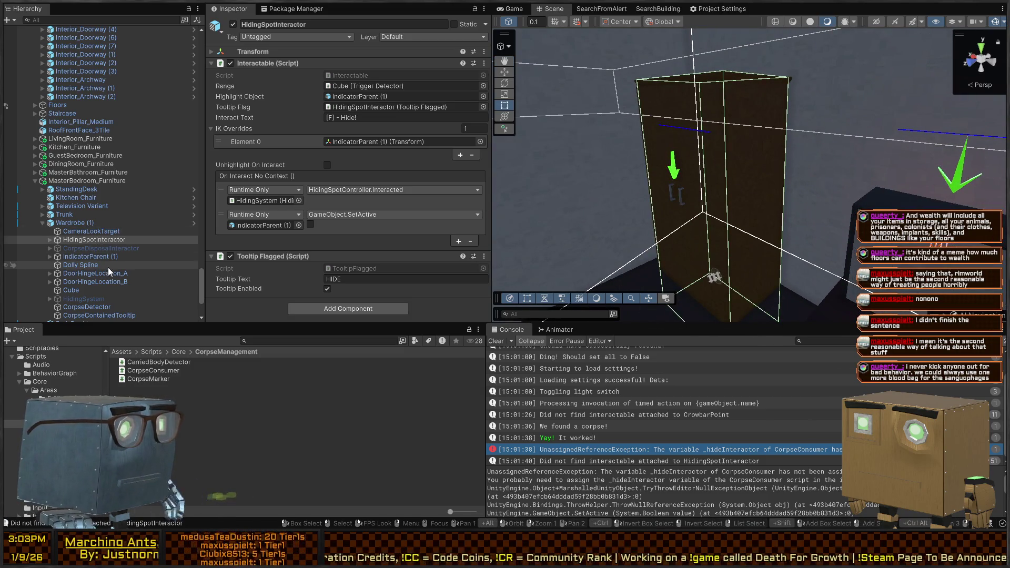
scroll(86, 292, "down", 2)
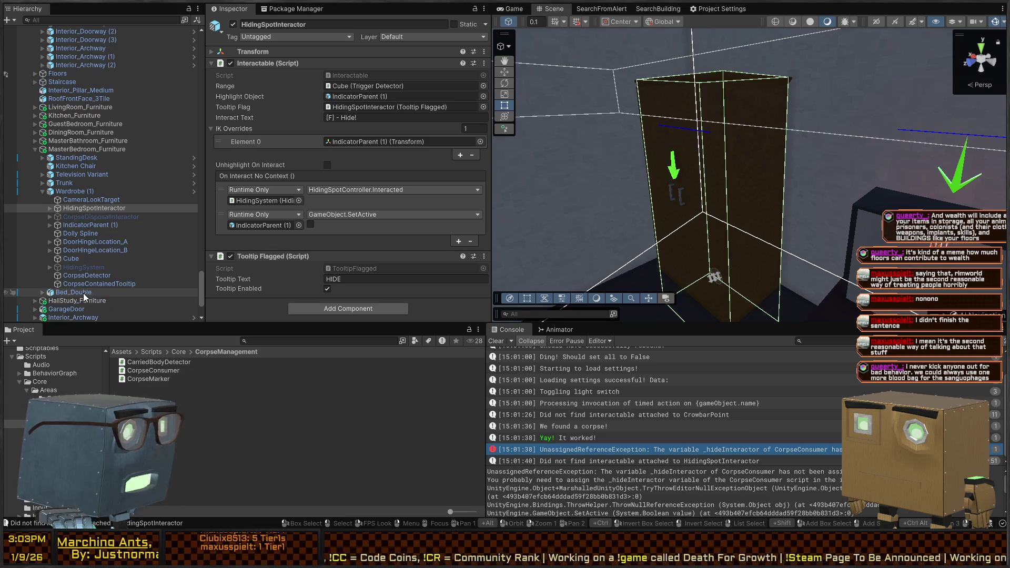
left_click(89, 283)
left_click(194, 191)
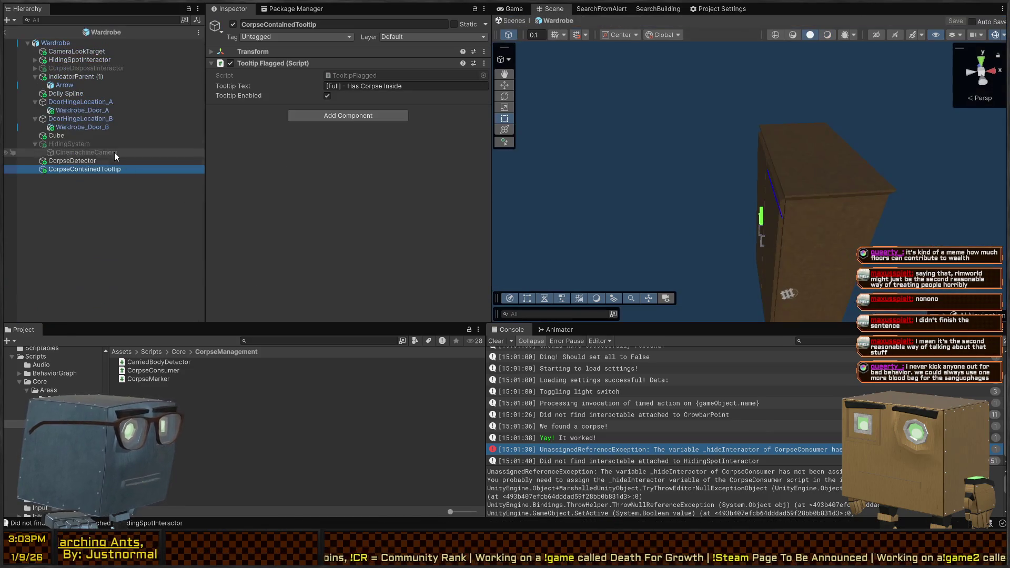
Check CorpseDetector and CorpseContainedTooltip, briefly glancing at the code editor.
left_click(80, 162)
left_click(94, 167)
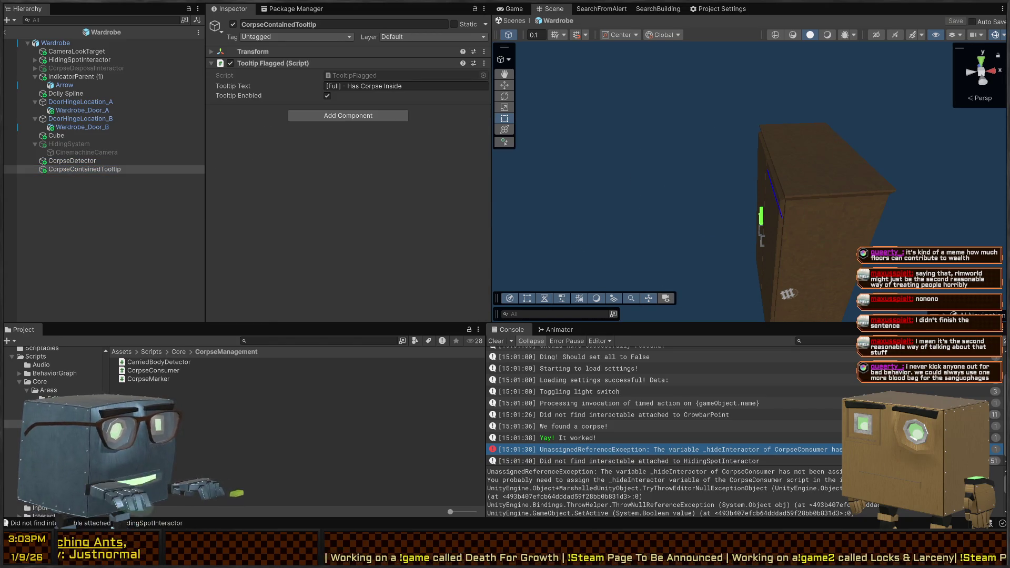
key("alt+Tab")
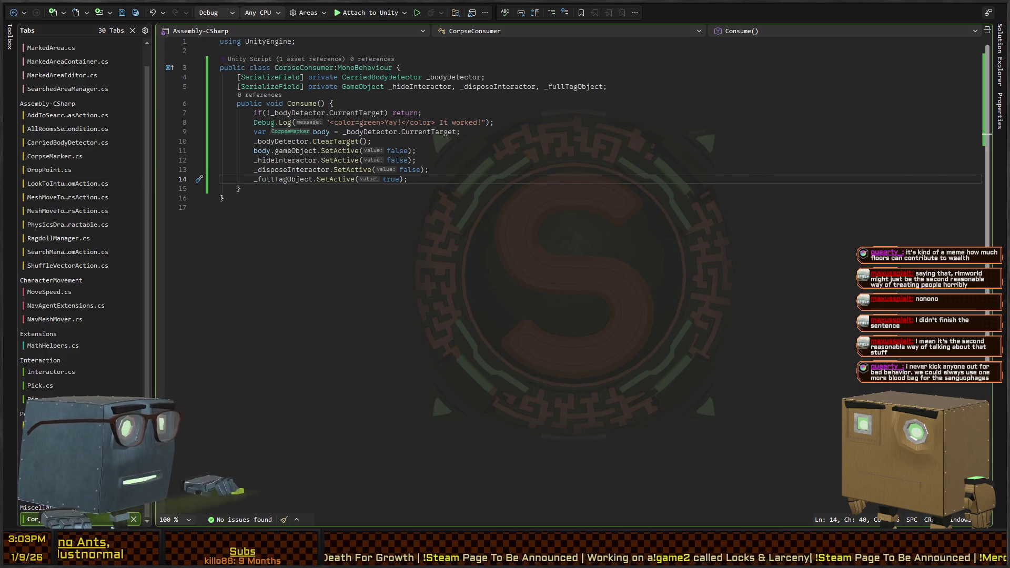
key("alt+Tab")
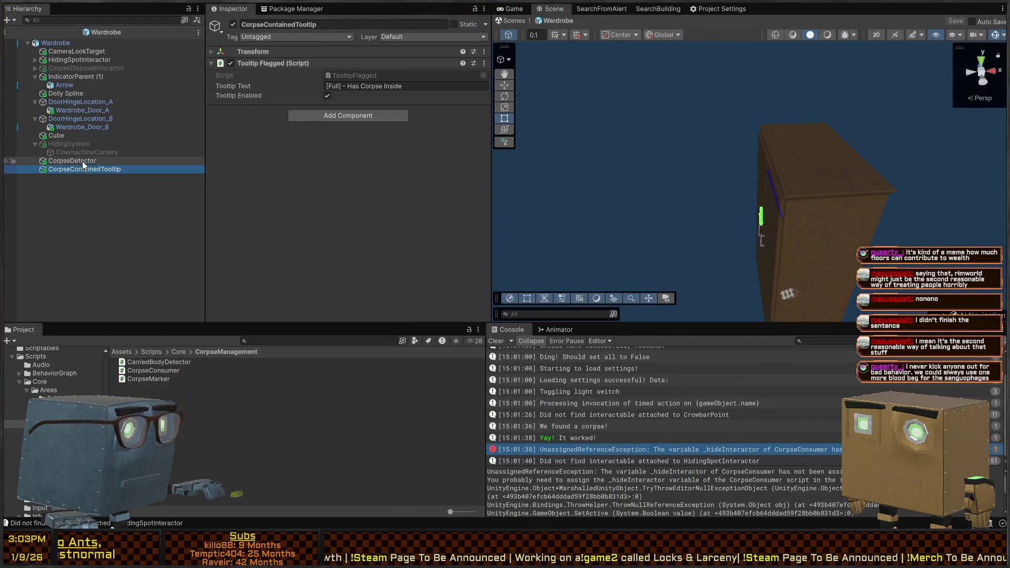
Drag CorpseDisposalInteractor, CorpseContainedTooltip and HidingSpotInteractor into Corpse Consumer's fields, then save the prefab.
left_click(82, 162)
scroll(293, 154, "down", 5)
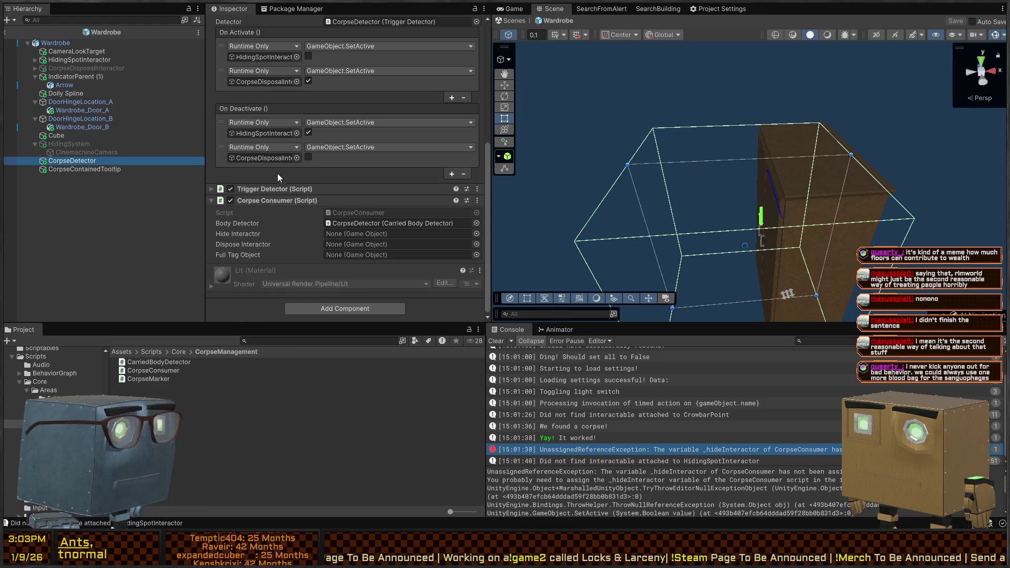
left_click_drag(127, 173, 330, 262)
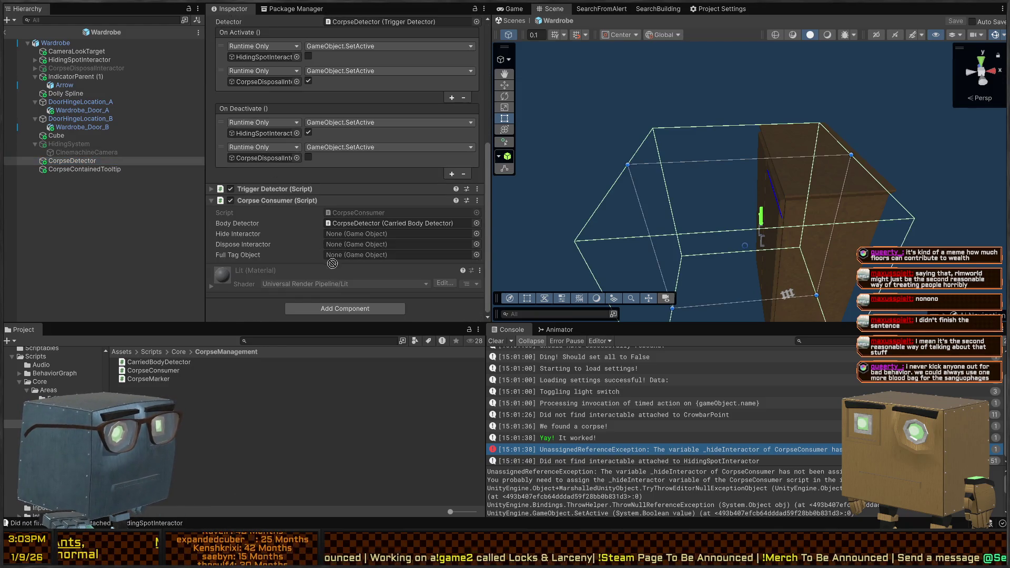
mouse_move(86, 171)
left_mouse_down()
mouse_move(347, 241)
mouse_move(370, 256)
left_mouse_up()
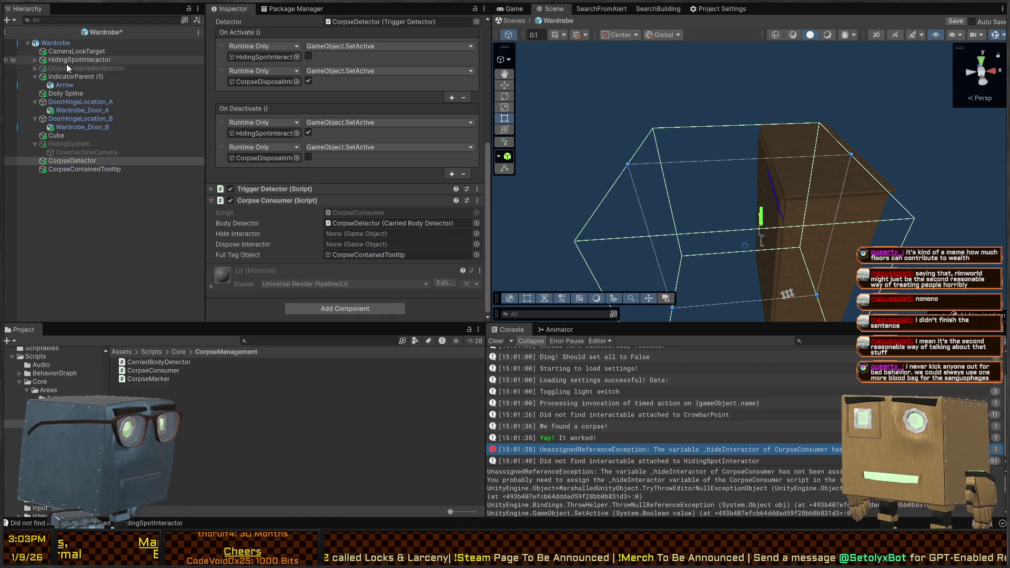
mouse_move(65, 60)
left_mouse_down()
mouse_move(389, 237)
mouse_move(356, 235)
mouse_move(375, 242)
left_mouse_up()
key("ctrl+s")
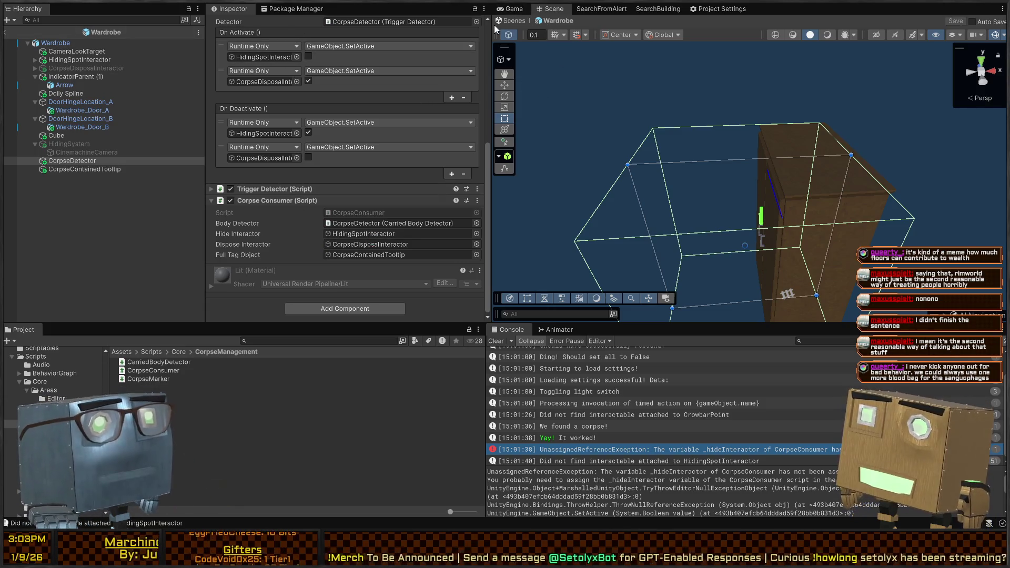
Return to the main scene and show the Game view maximized.
left_click(513, 21)
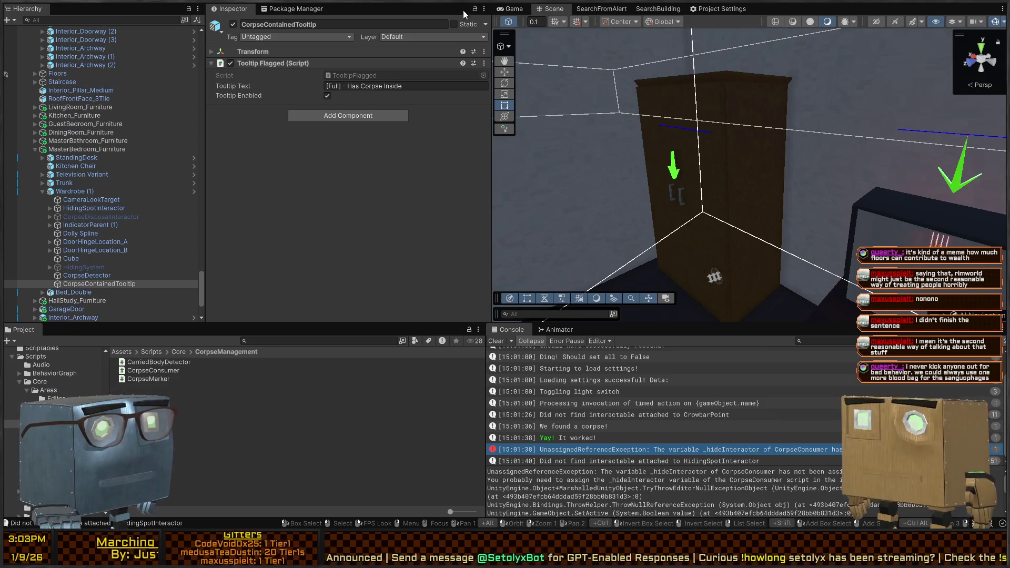
left_click(513, 9)
key("shift+space")
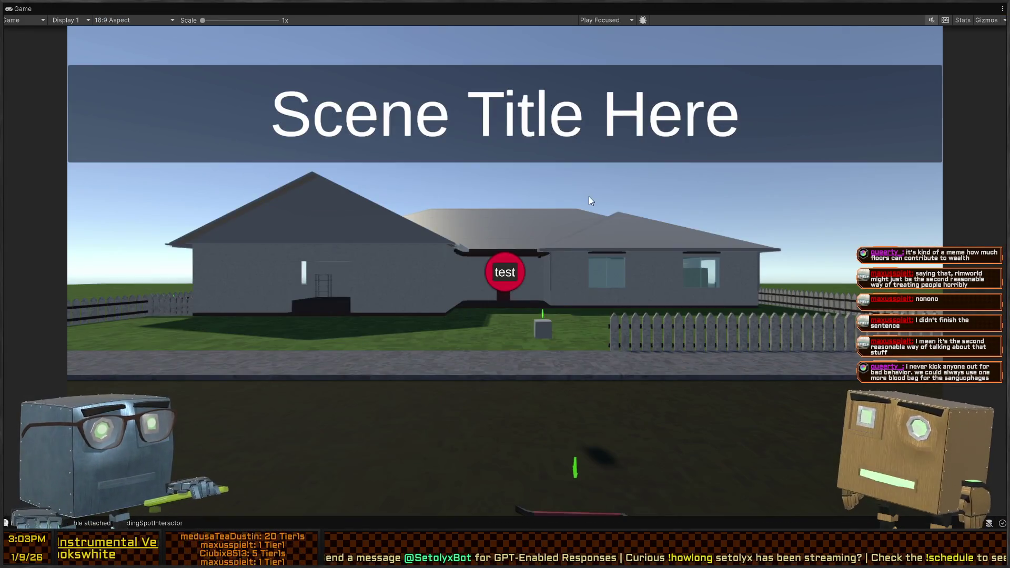
Start Play mode, walk through the house and open the red door to reach the body.
key("ctrl+p")
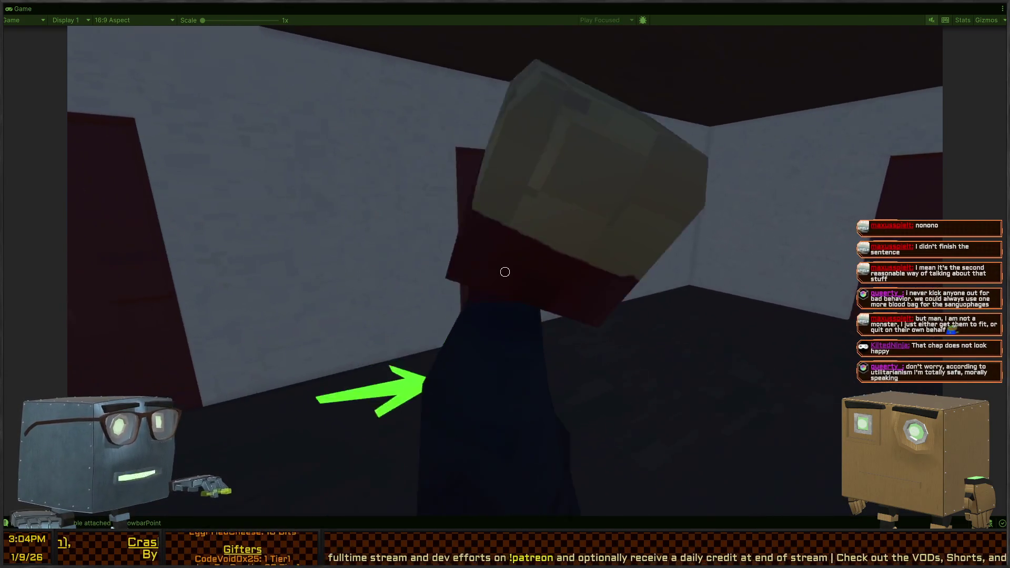
key("f")
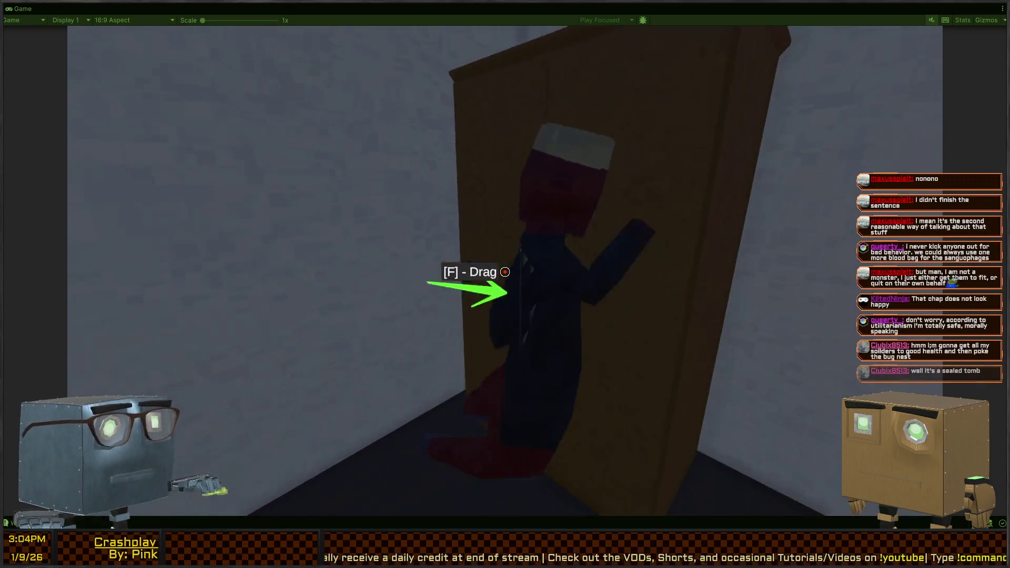
Grab the body, dump it at the wardrobe, and restore the full editor layout.
key("f")
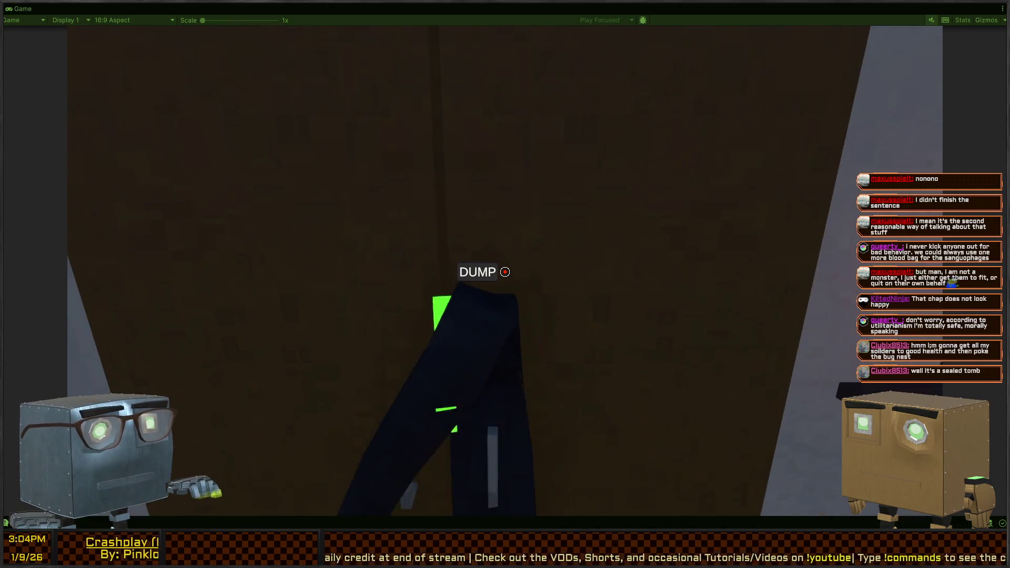
key("f")
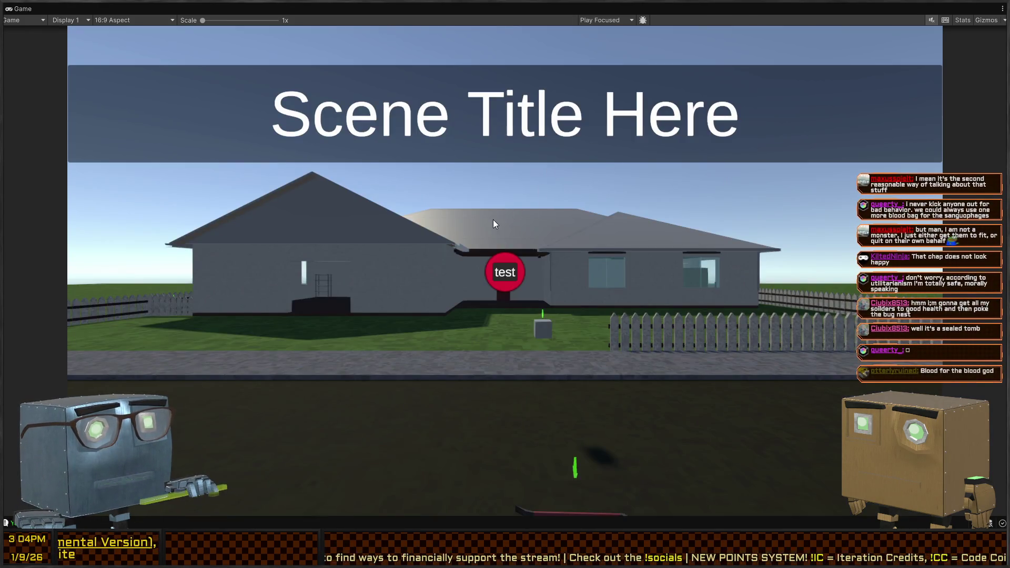
key("shift+space")
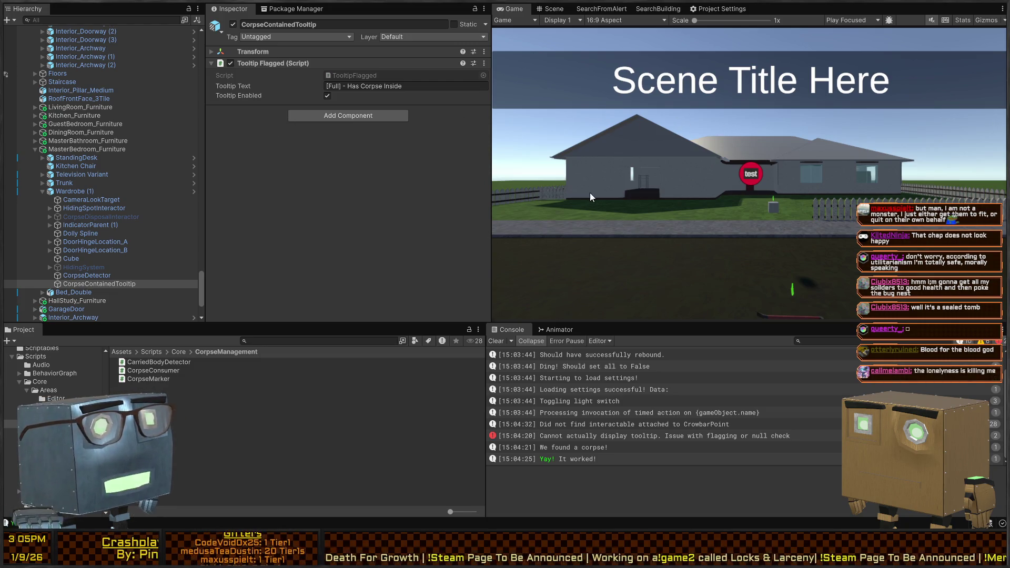
Widen the Game view, select the wardrobe's HidingSpotInteractor, and open its TooltipFlagged script.
mouse_move(489, 128)
left_mouse_down()
mouse_move(526, 139)
mouse_move(441, 150)
mouse_move(455, 153)
left_mouse_up()
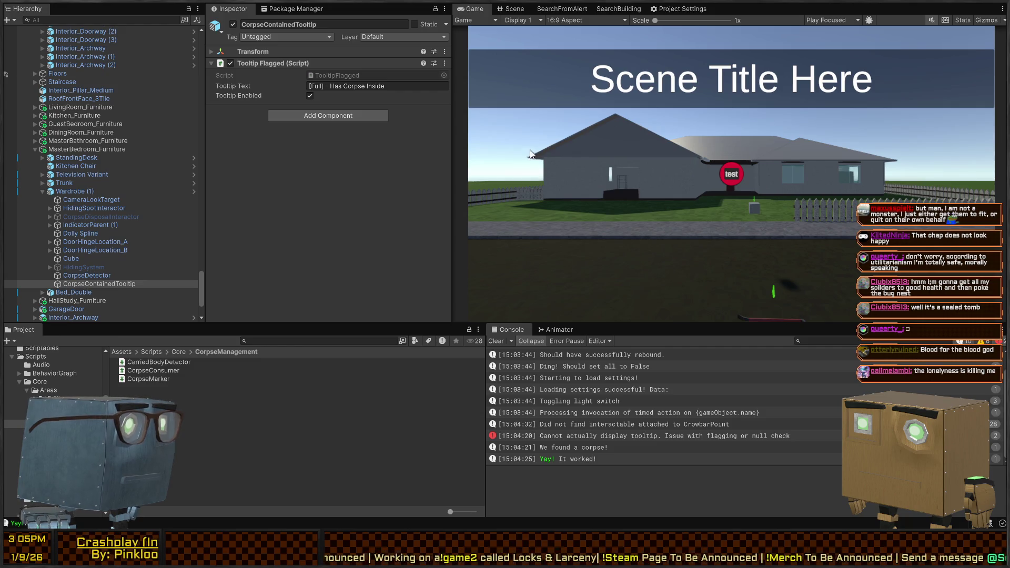
left_click(509, 9)
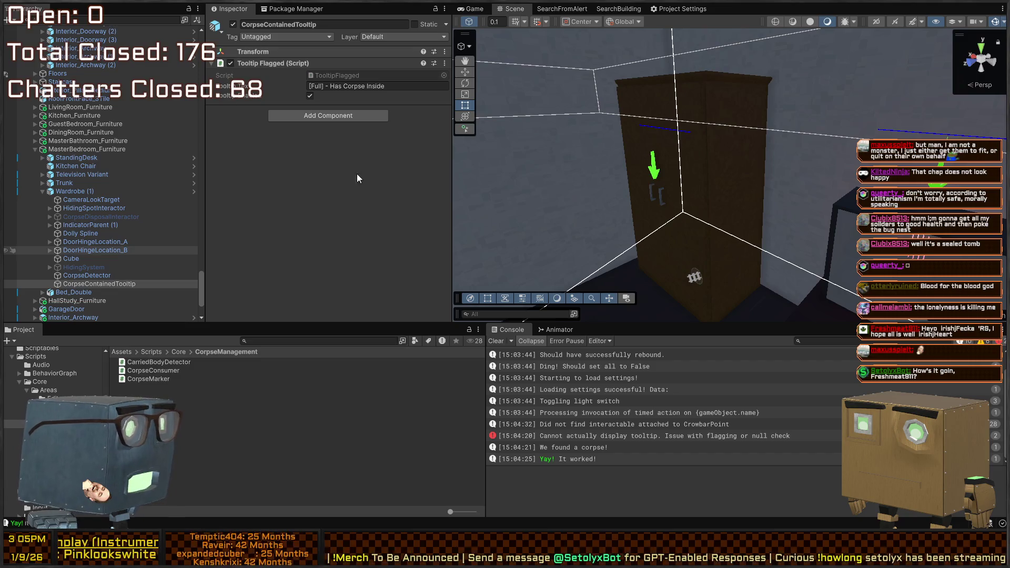
mouse_move(678, 157)
left_mouse_down()
mouse_move(722, 151)
mouse_move(700, 226)
mouse_move(655, 207)
left_mouse_up()
left_click(655, 207)
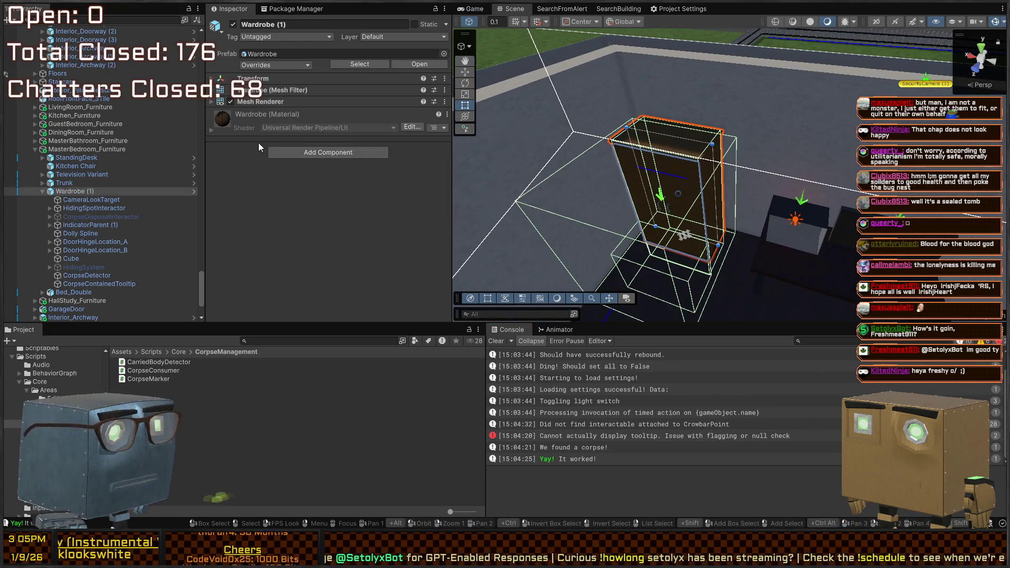
left_click(97, 200)
left_click(80, 209)
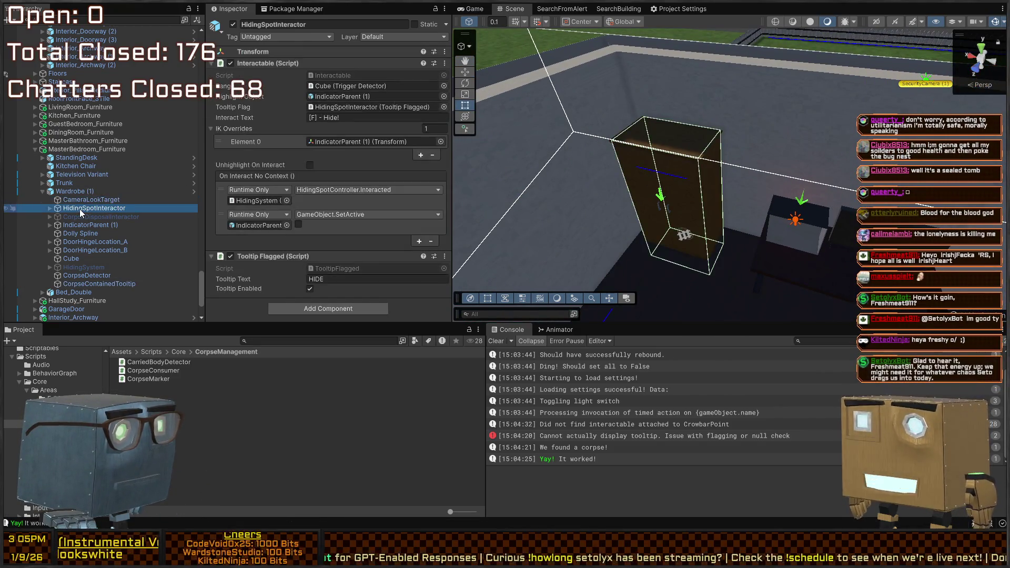
double_click(362, 268)
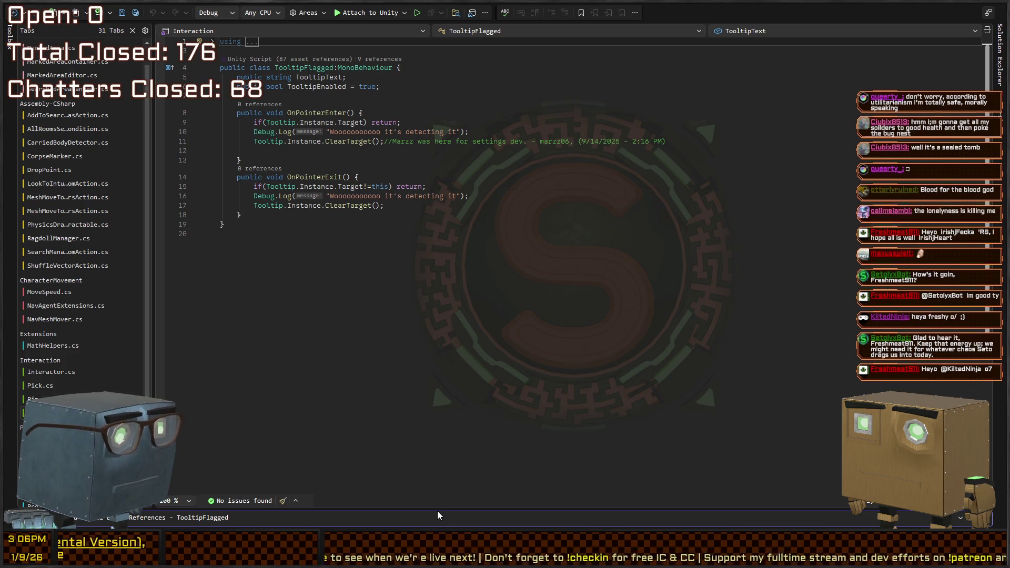
left_click_drag(438, 509, 440, 214)
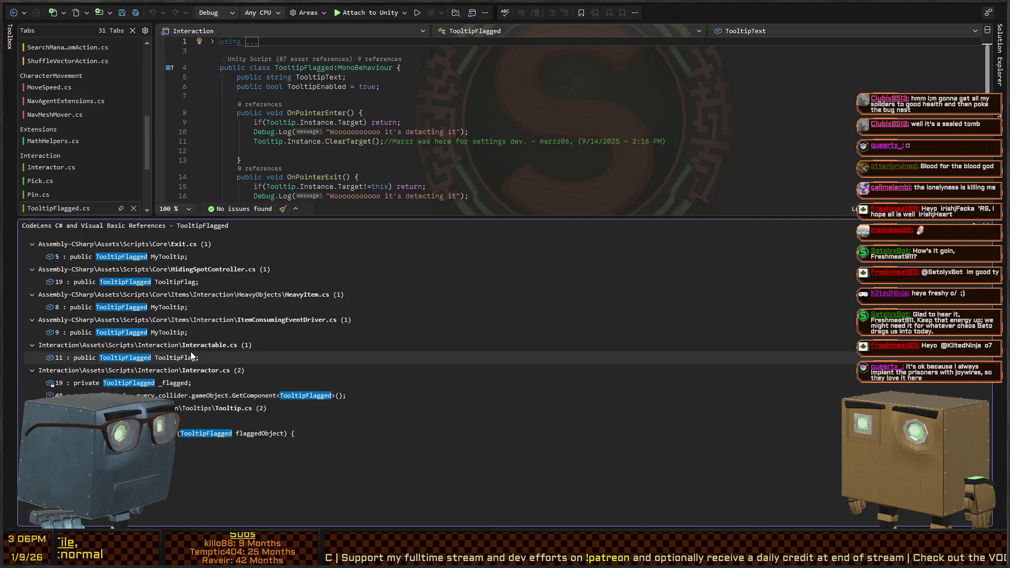
key("Escape")
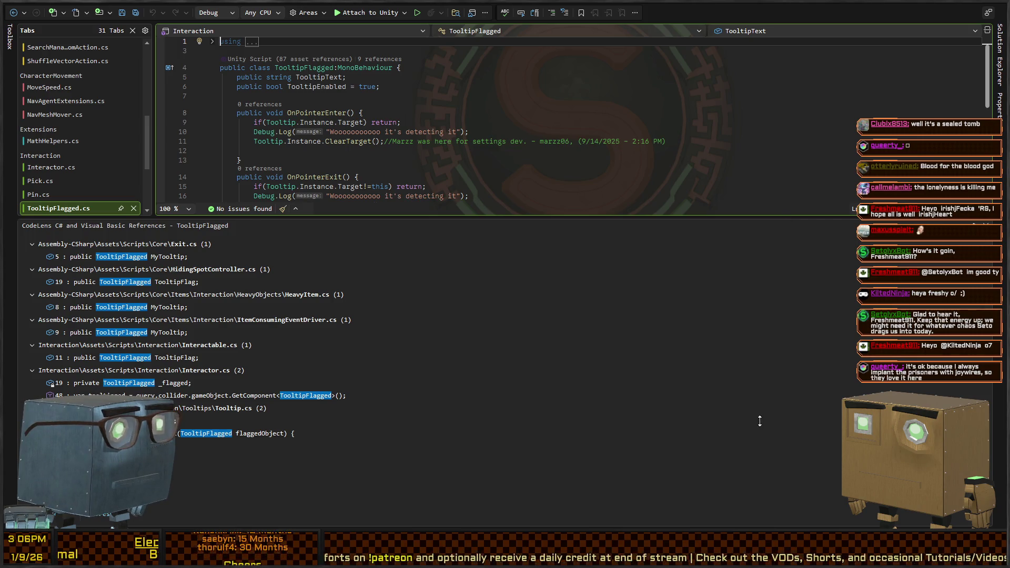
left_click_drag(759, 412, 769, 471)
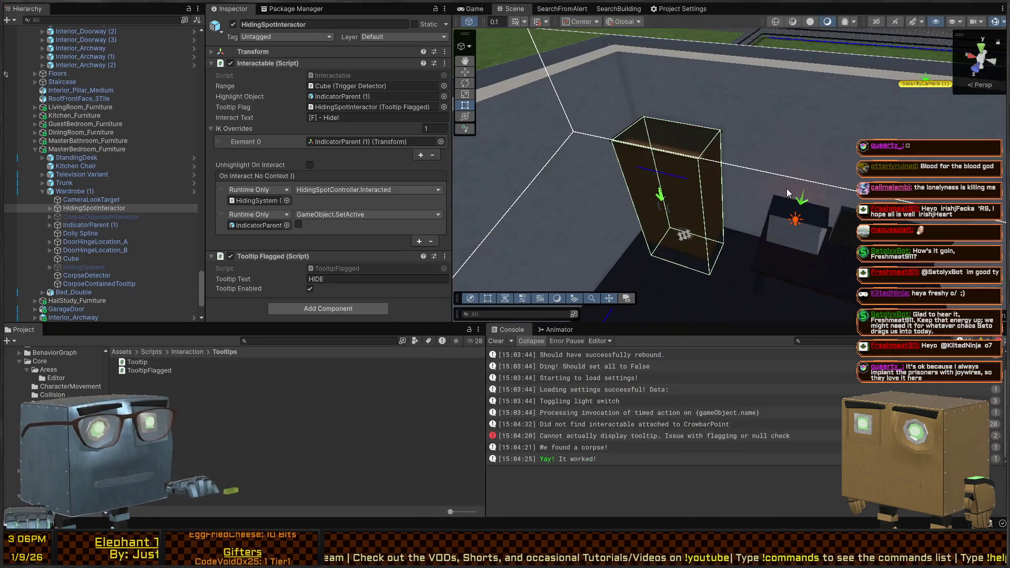
left_click_drag(787, 189, 775, 135)
Switch to Visual Studio and undo the stray edit, restoring the body.gameObject line.
left_click_drag(619, 189, 517, 112)
key("alt")
key("alt+Tab")
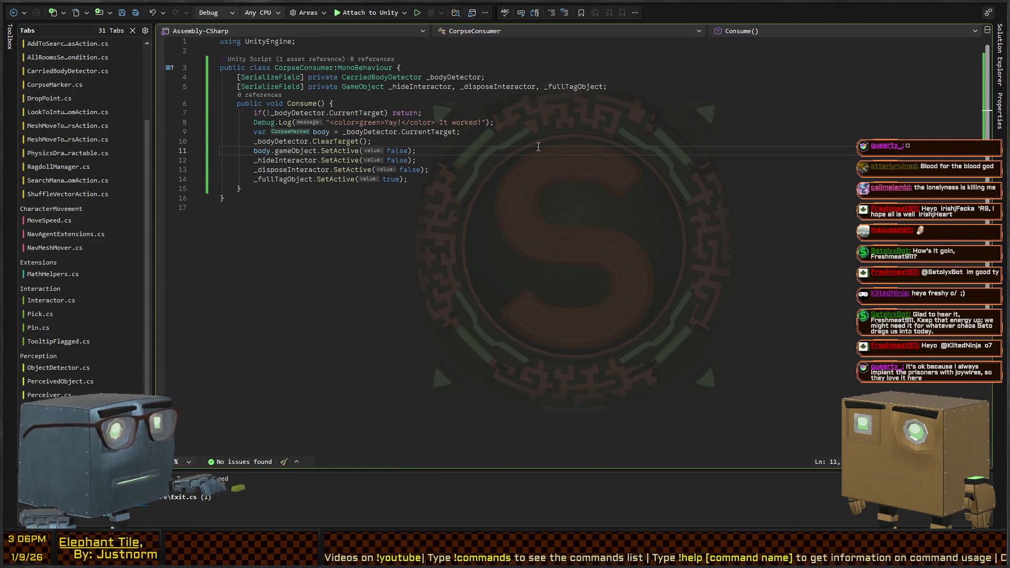
key("ctrl+Right")
type(".St")
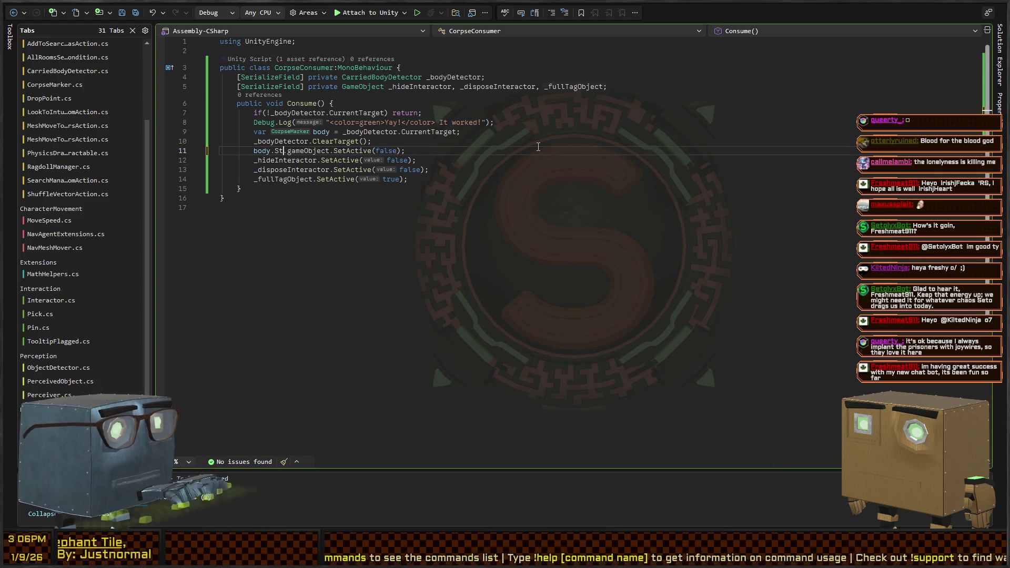
key("BackSpace")
key("BackSpace")
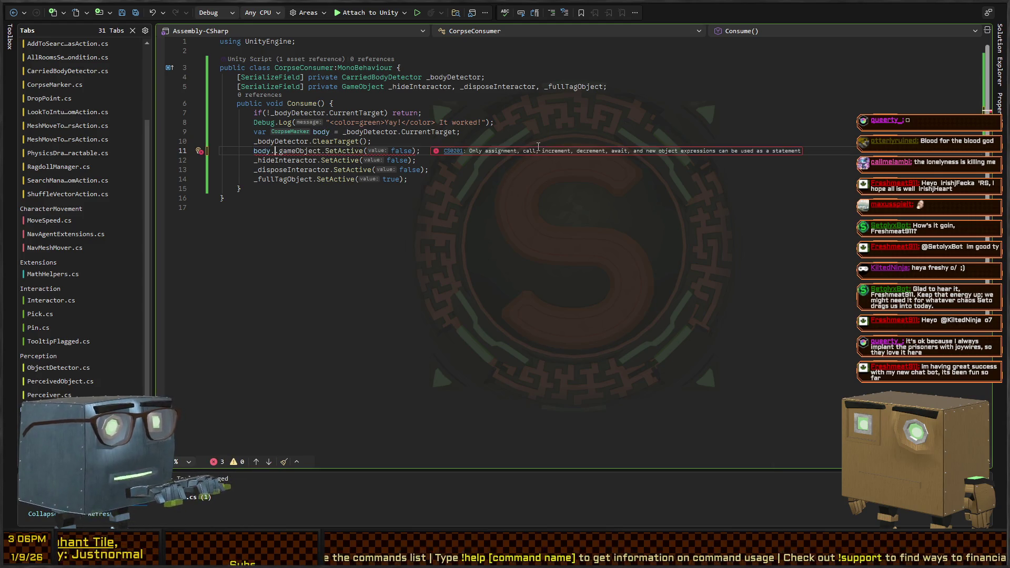
key("End")
key("shift+Home")
key("BackSpace")
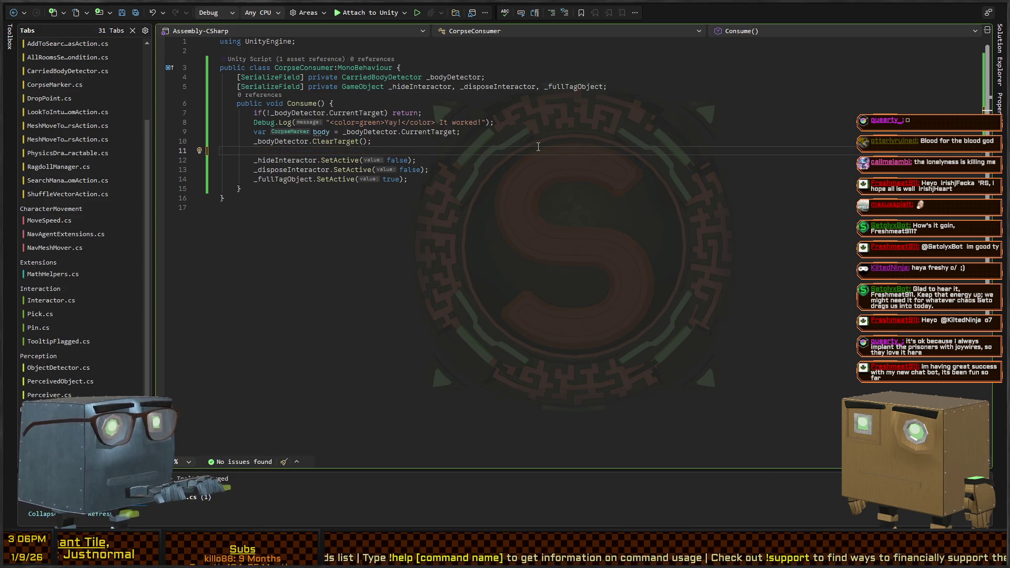
key("ctrl+z")
key("ctrl+z")
key("ctrl+z")
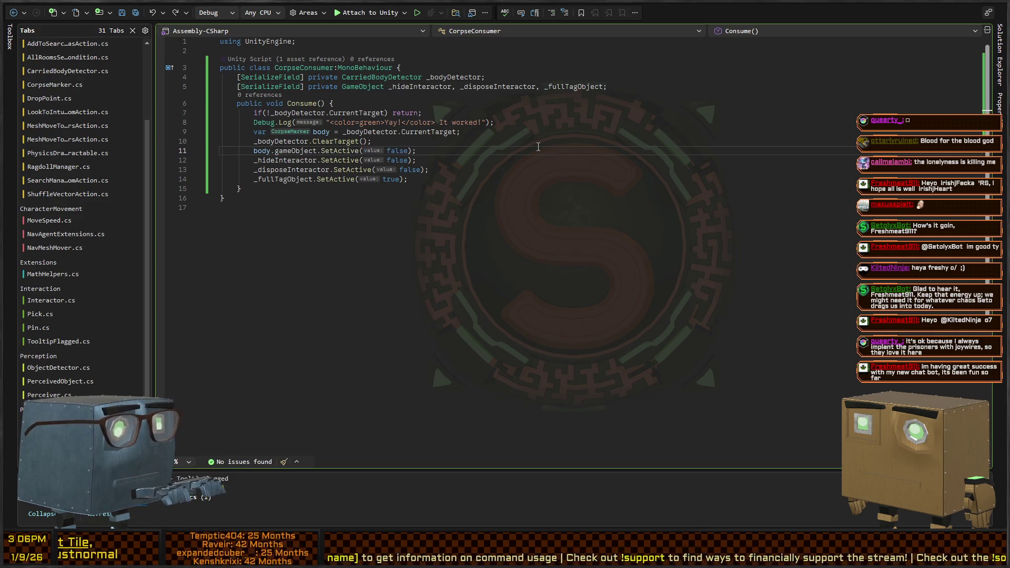
Add comments above it: get the ragdoll's root object and disable it, but only after merging the ragdoll back together.
key("ctrl+Return")
type("/g")
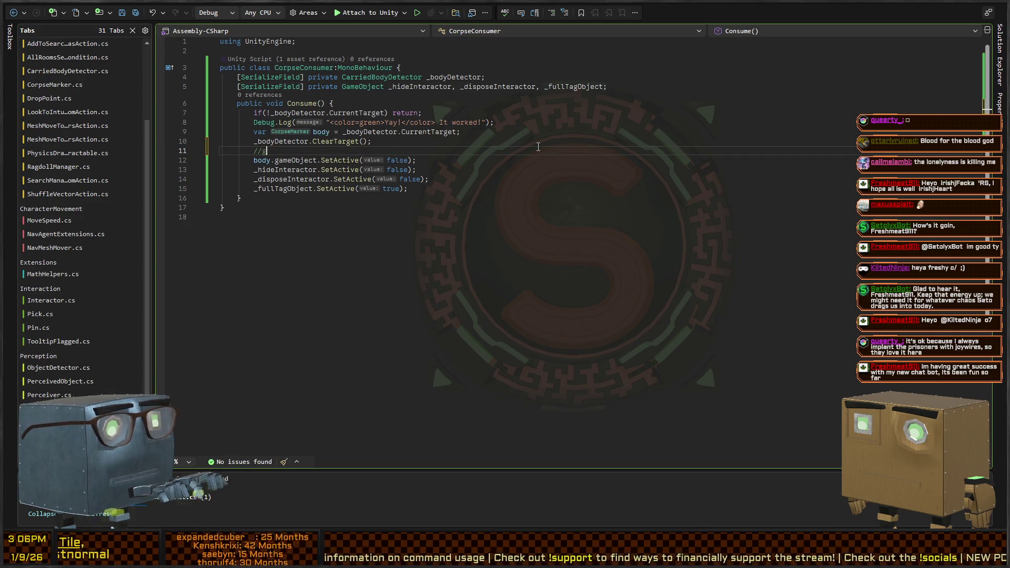
type("et the actual")
key("BackSpace")
key("BackSpace")
type("oot object of the")
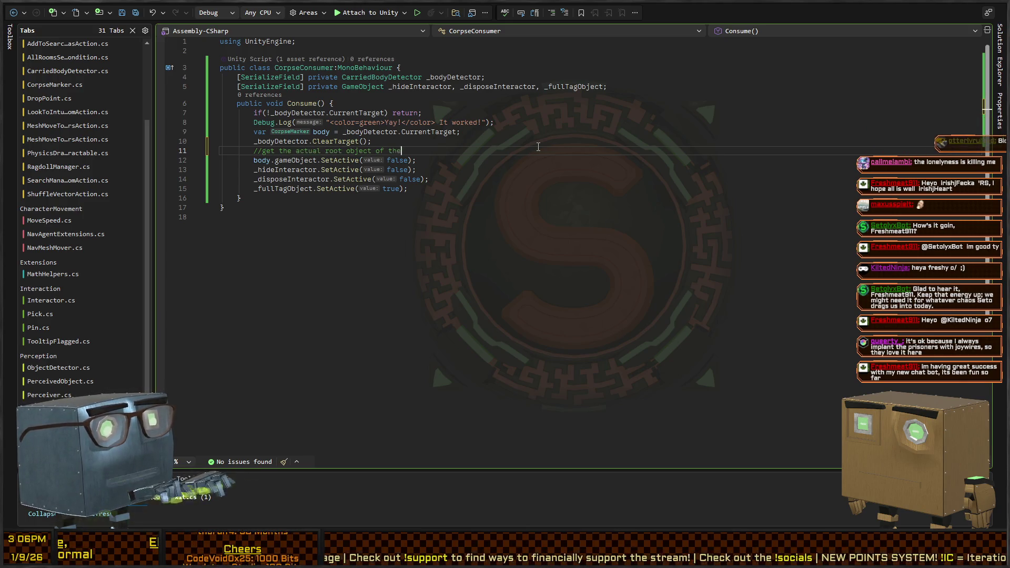
type(" ragdoll")
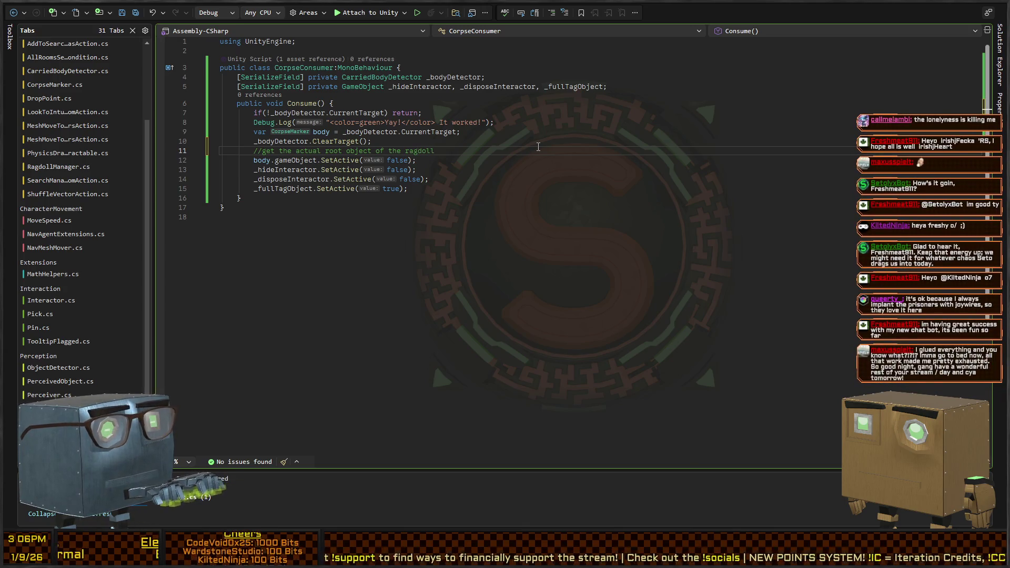
type(" and disable that object")
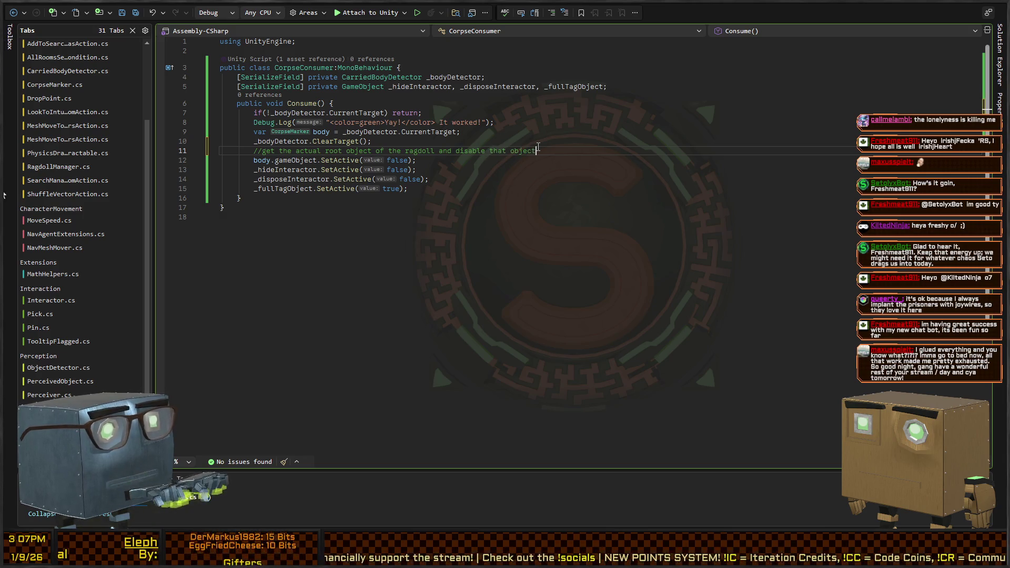
key("Return")
type("//but only after merging the ragdoll back together")
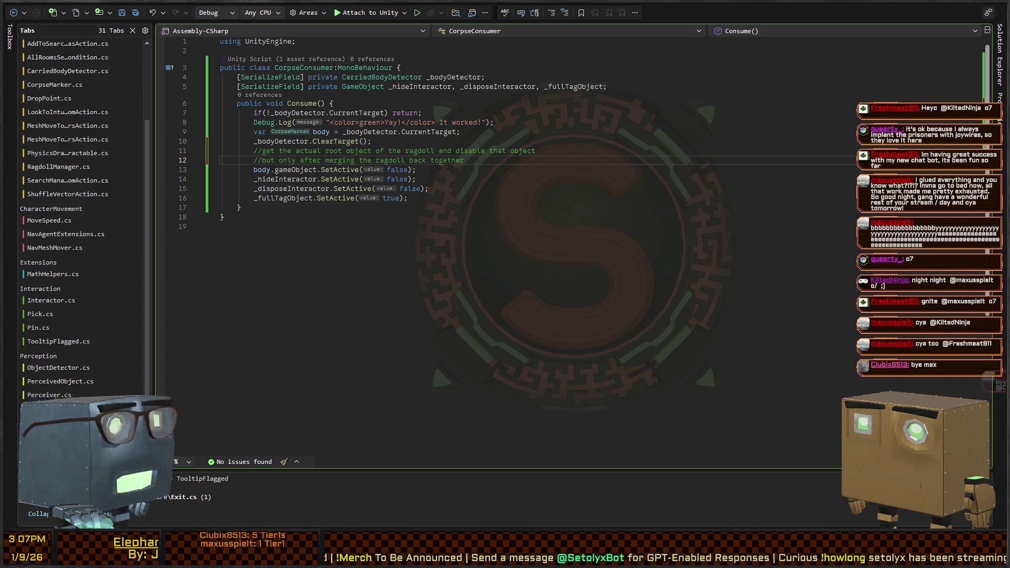
Insert a blank line above the two ragdoll comments in Consume.
left_click(568, 169)
key("Up")
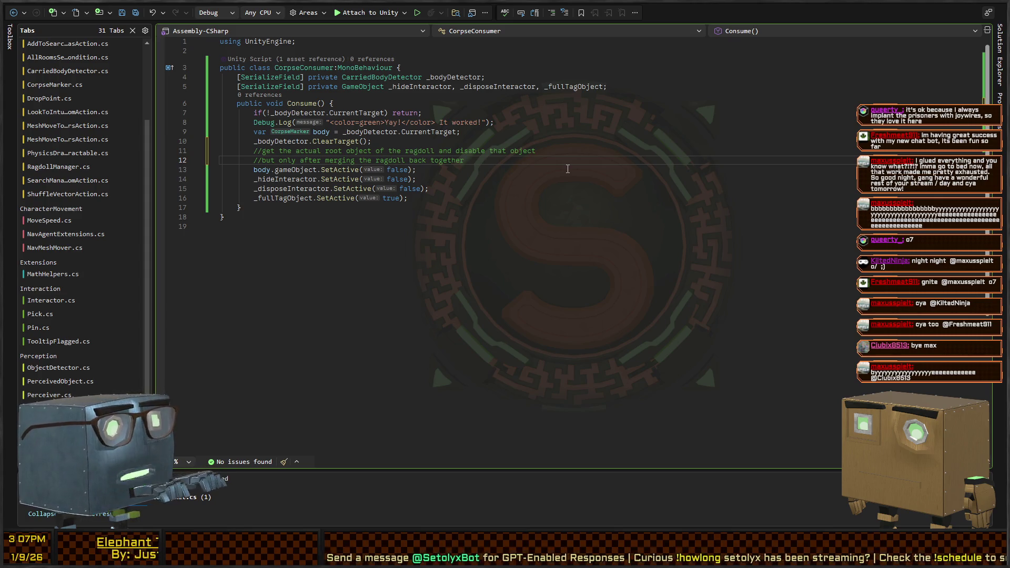
key("Up")
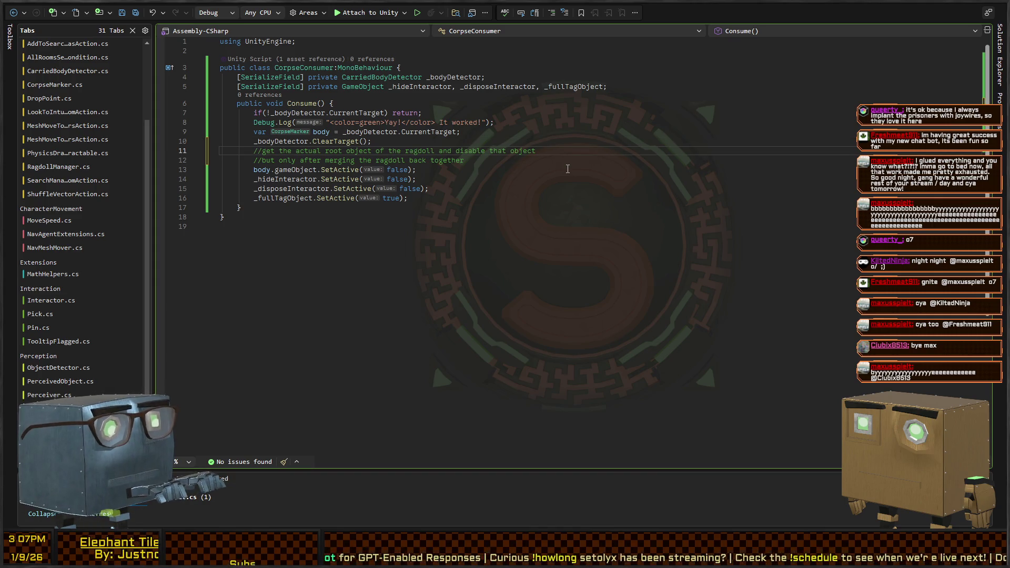
key("Down")
key("Down")
key("Up")
key("Up")
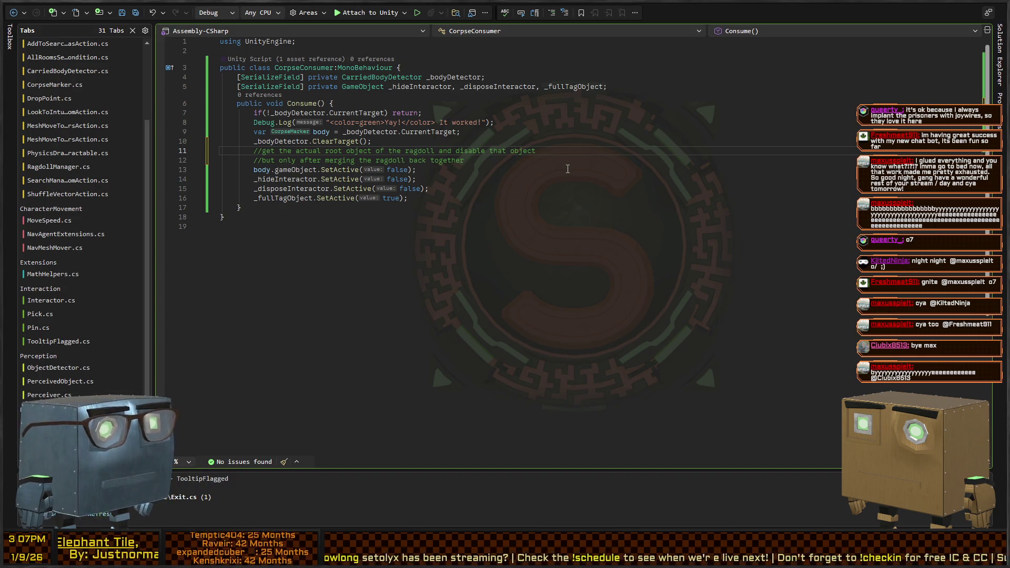
key("ctrl+Return")
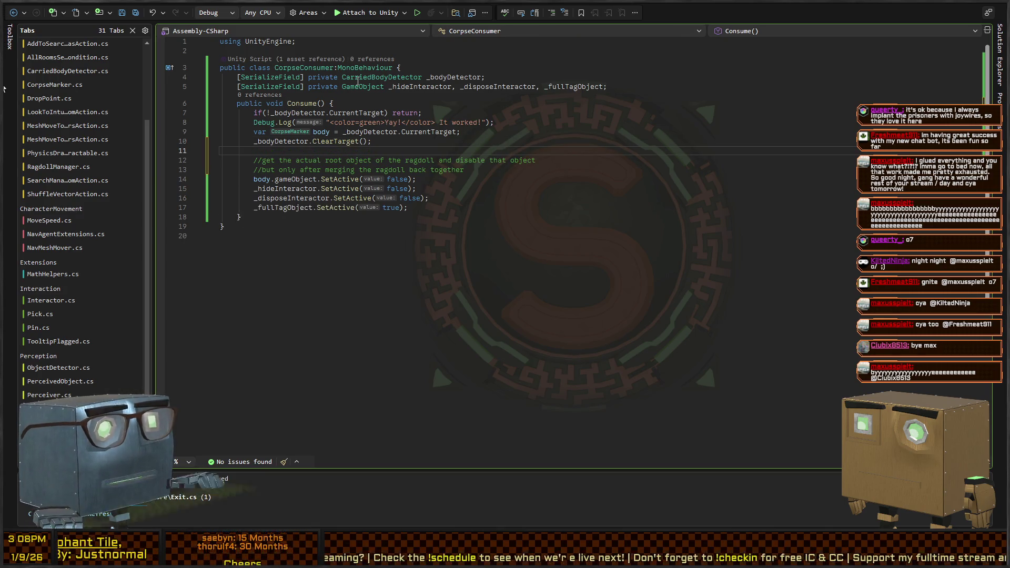
left_click(388, 79, "ctrl")
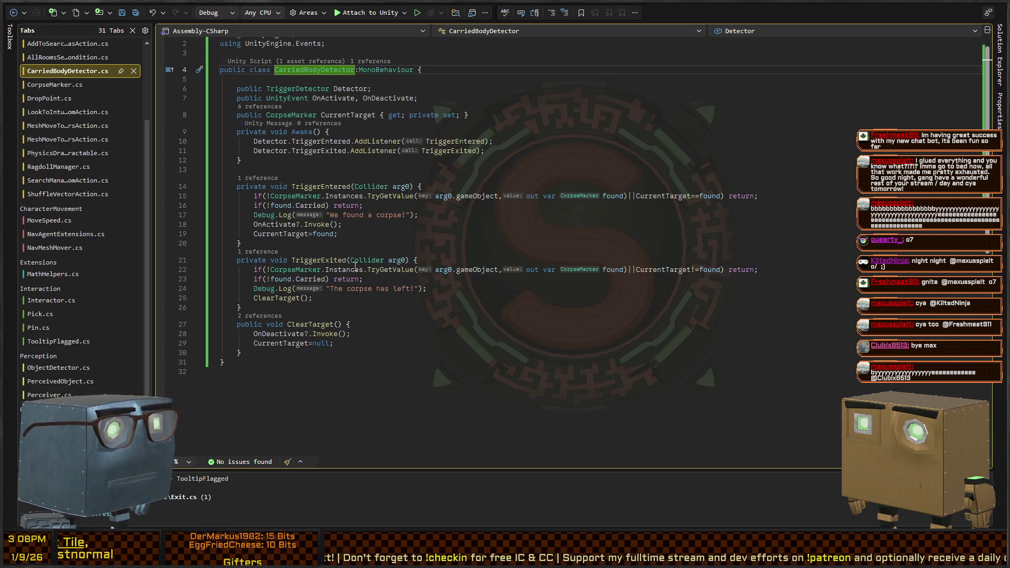
Trace CorpseMarker's _draggable to the PhysicsDragInteractable definition, then navigate back to CorpseMarker.cs.
left_click(292, 270, "ctrl")
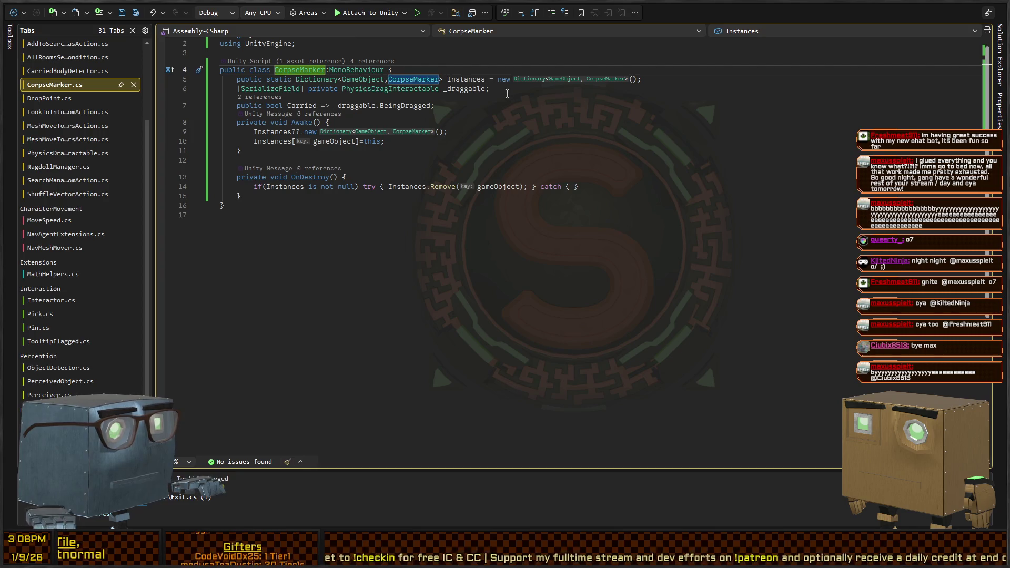
left_click(361, 91)
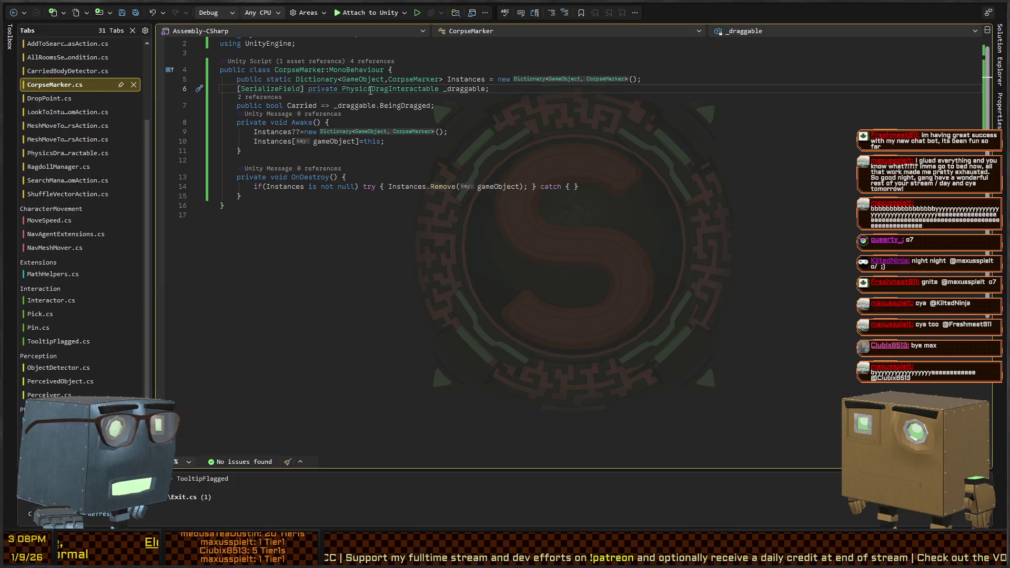
double_click(351, 90)
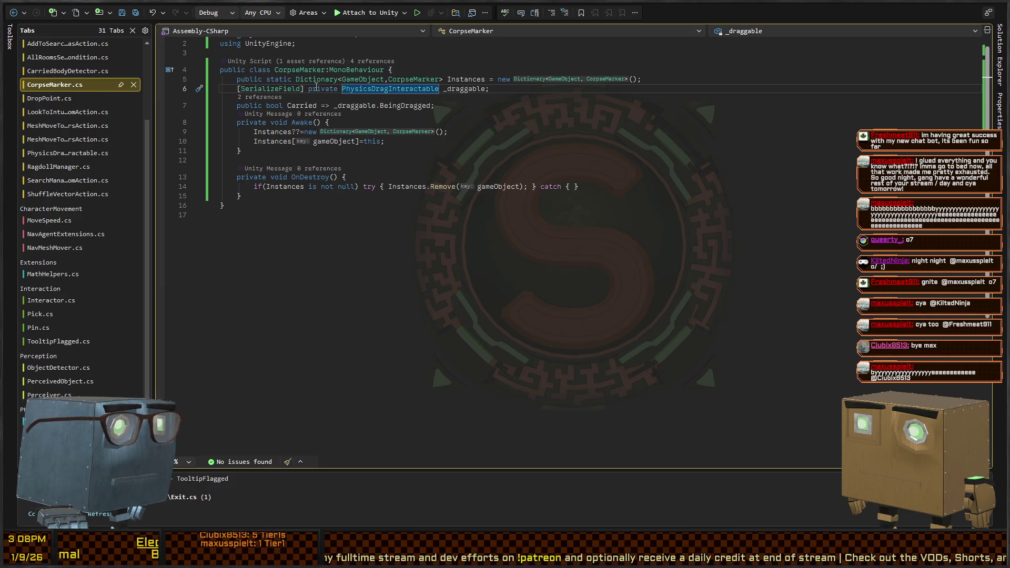
left_click(535, 87)
double_click(378, 90)
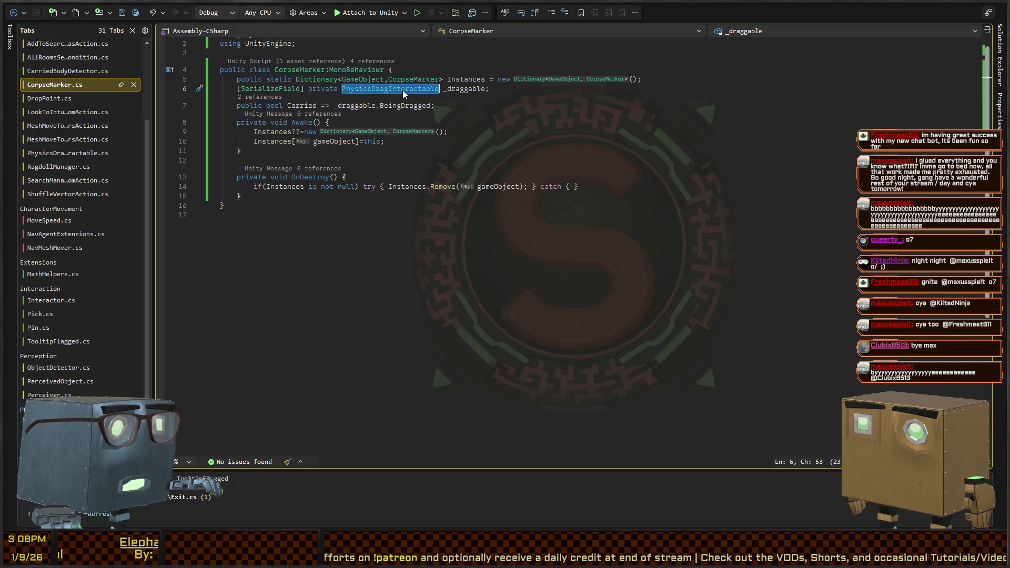
key("F12")
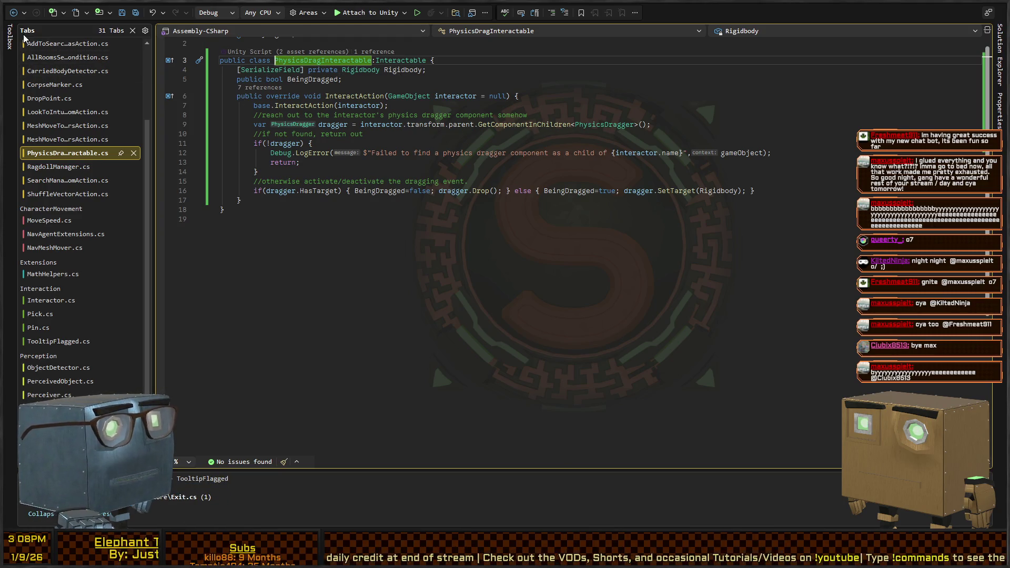
left_click(13, 13)
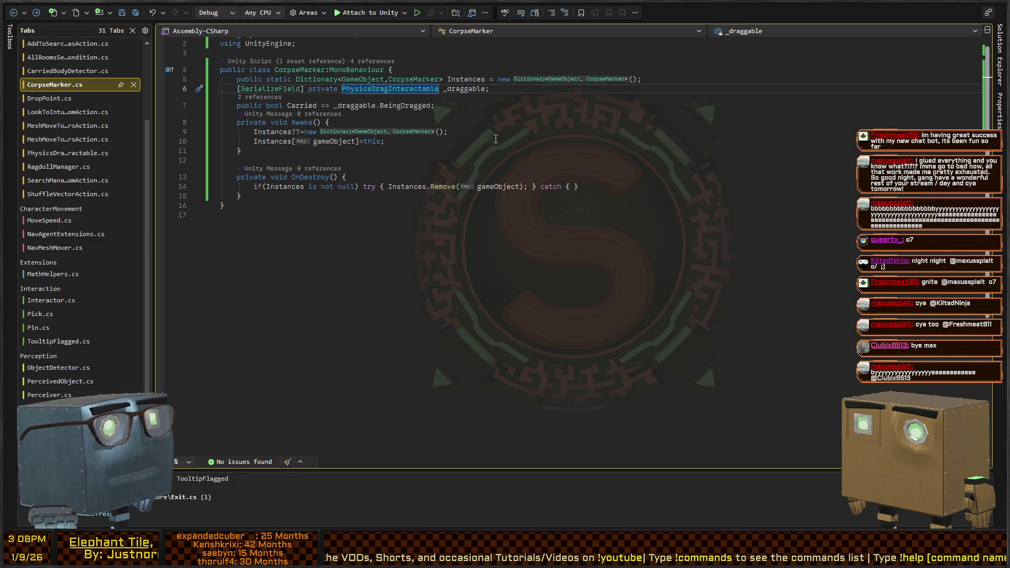
Declare 'public RagdollManager Ragdoll;' below _draggable in CorpseMarker, then return to CorpseConsumer.
left_click(496, 89)
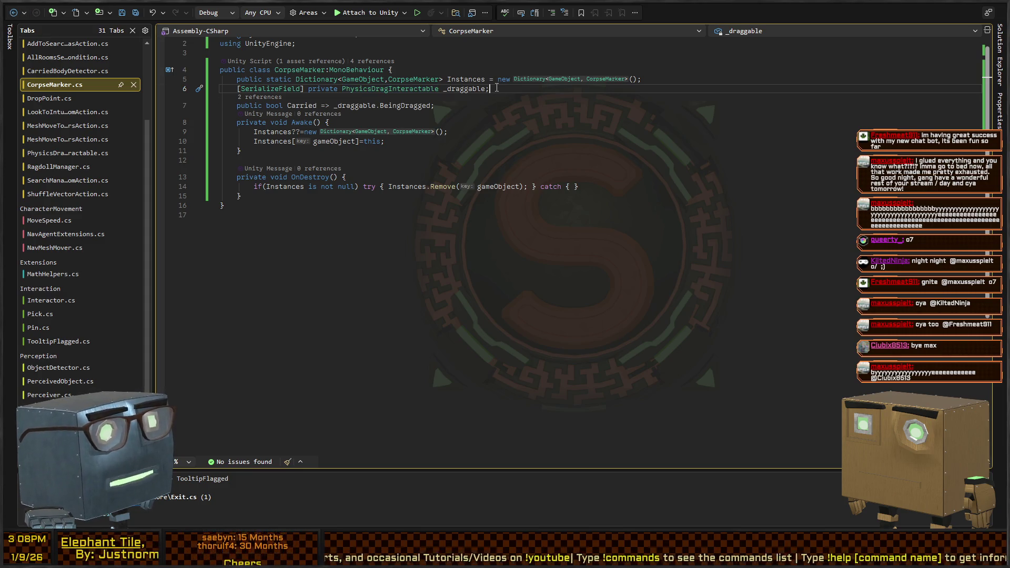
key("Return")
type("public Ra")
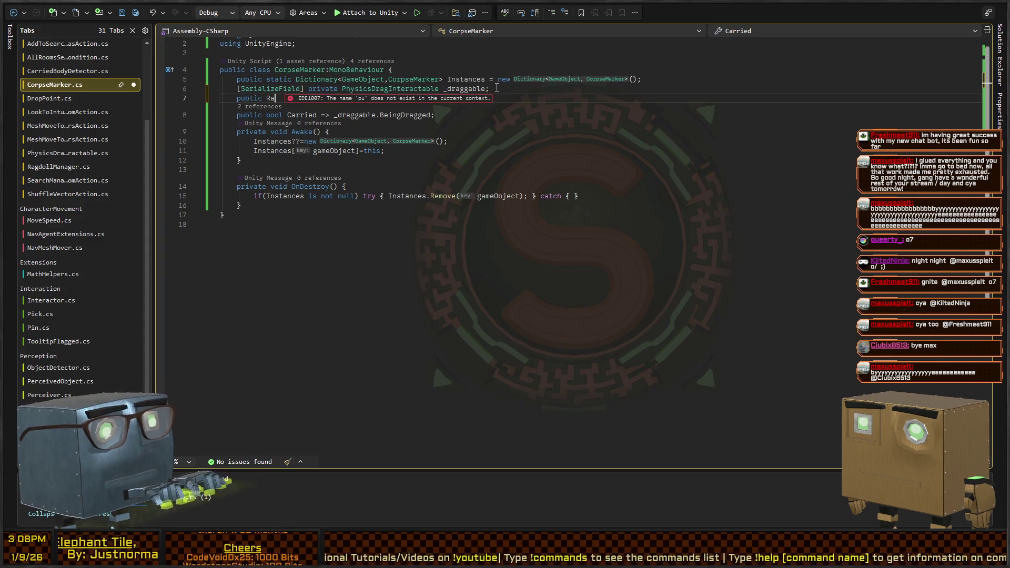
type("gdollManager")
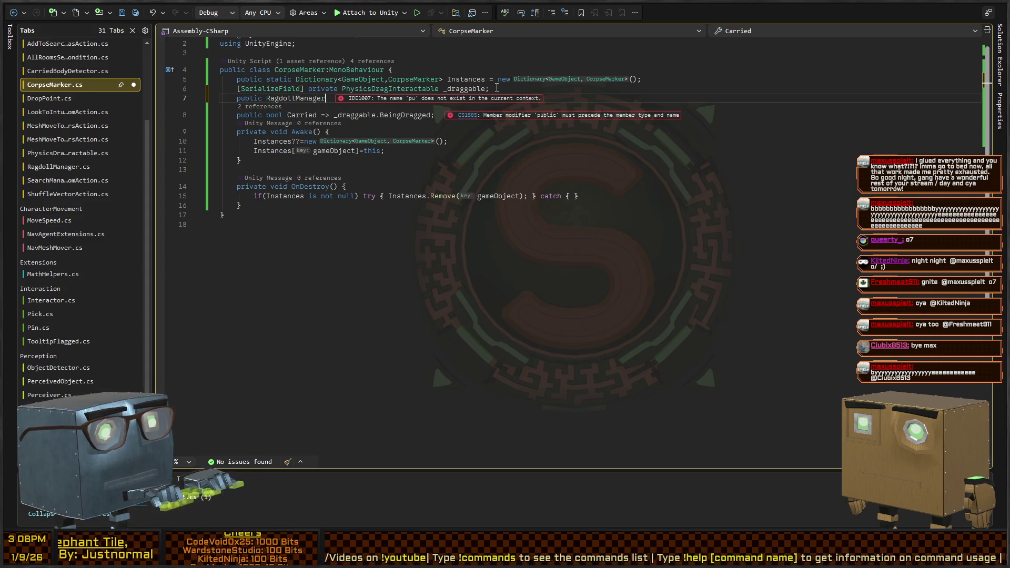
type(" Ragdoll;")
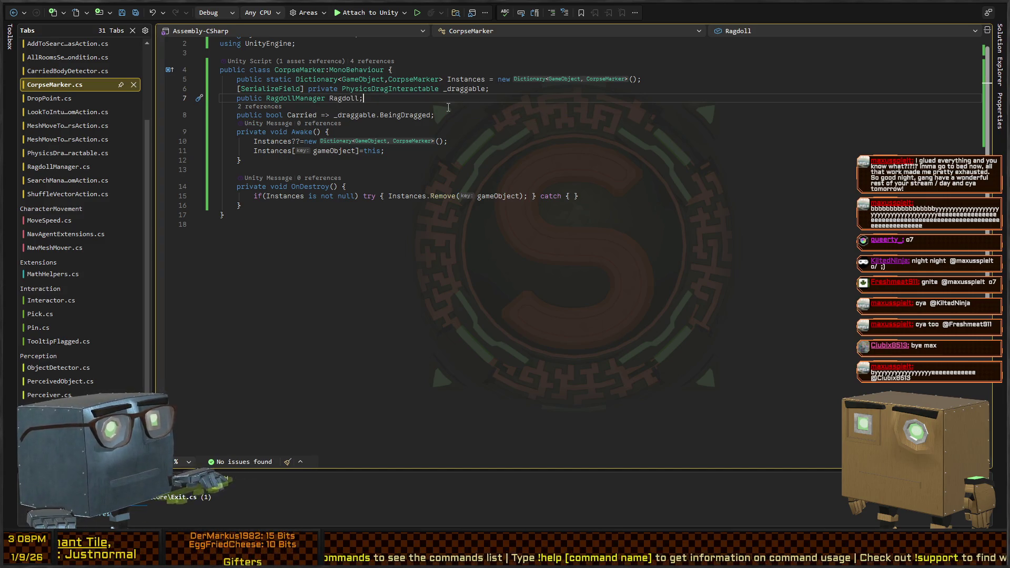
key("ctrl+Tab")
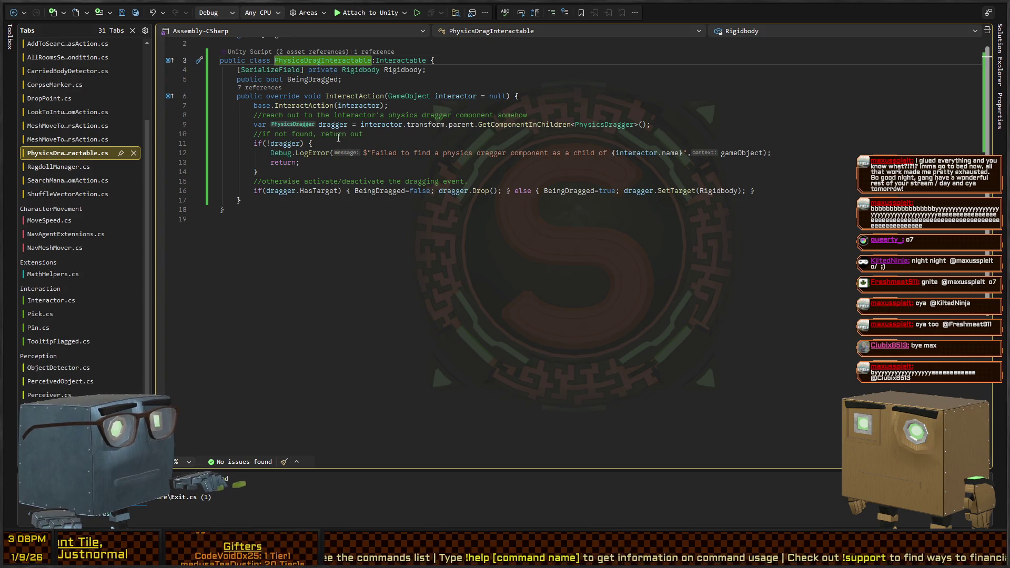
key("ctrl+Tab")
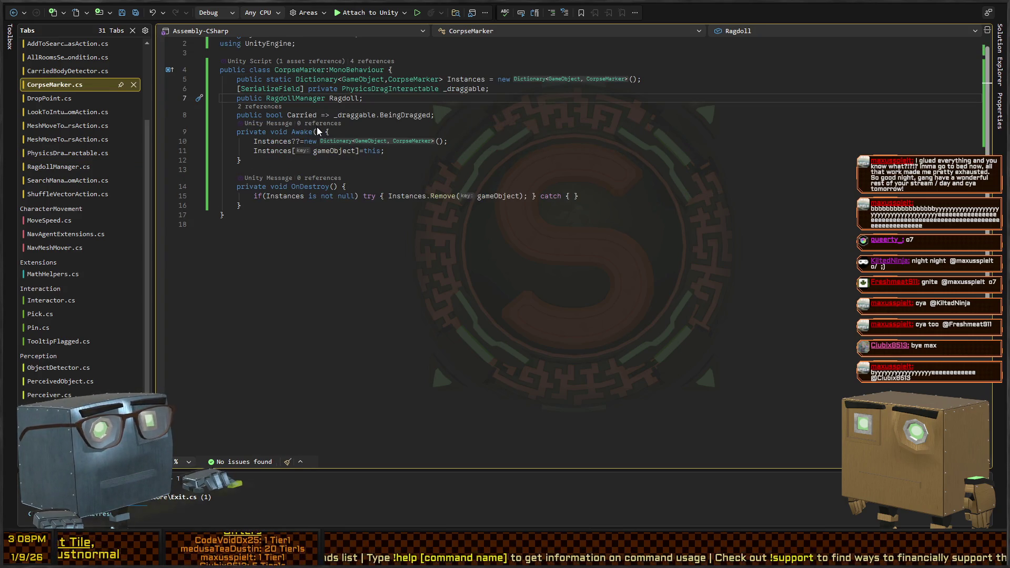
key("ctrl+Tab")
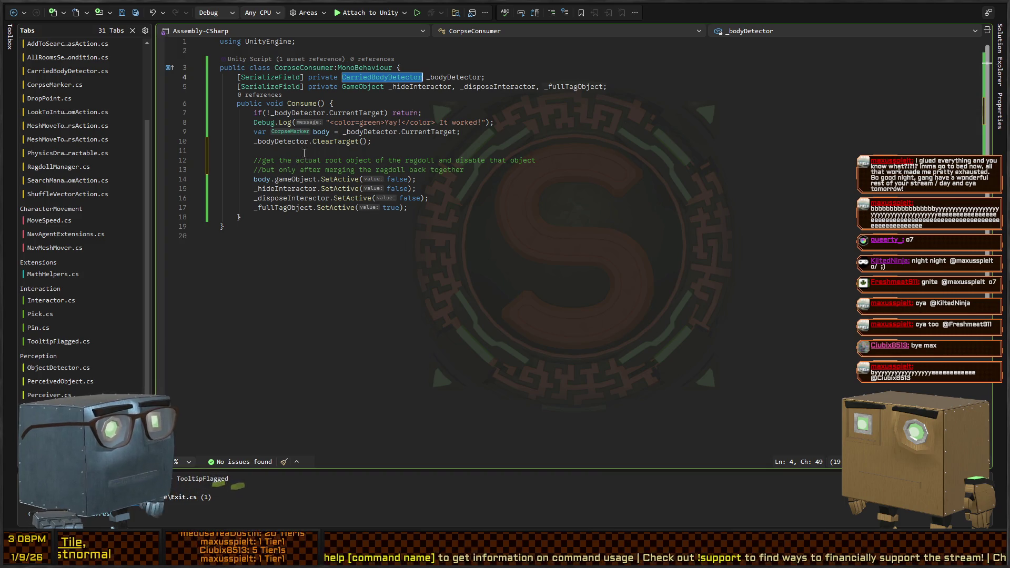
Add a body.Ragdoll.StopRagdoll() call on empty line 11 of Consume, then return to Unity.
left_click(318, 150)
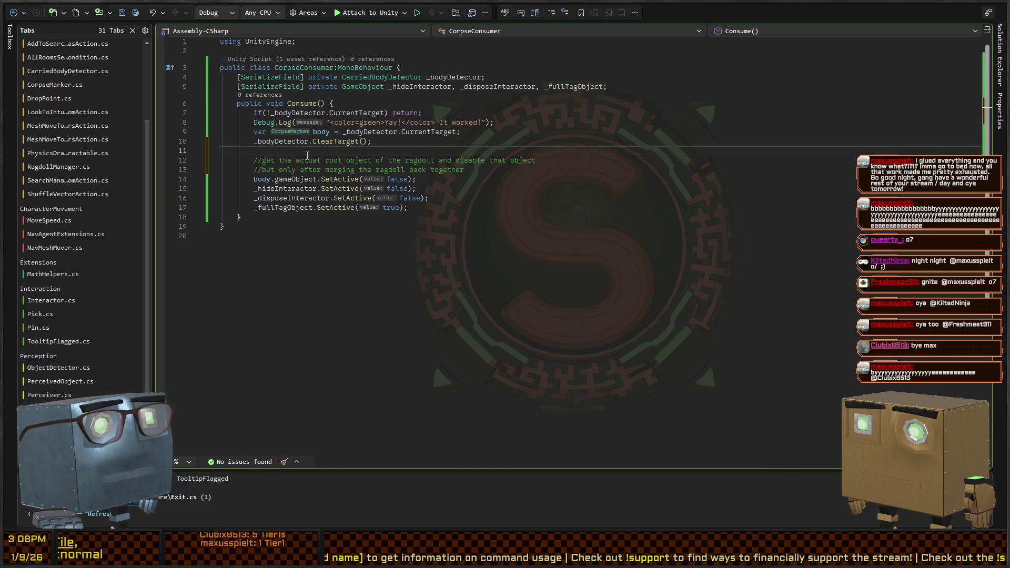
type("body.r")
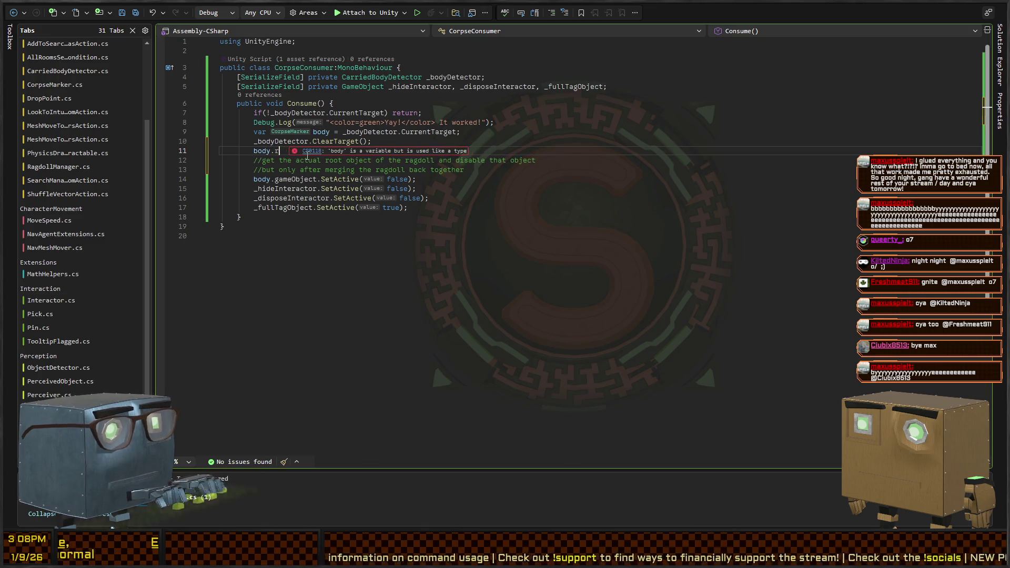
type("agdoll.StopR")
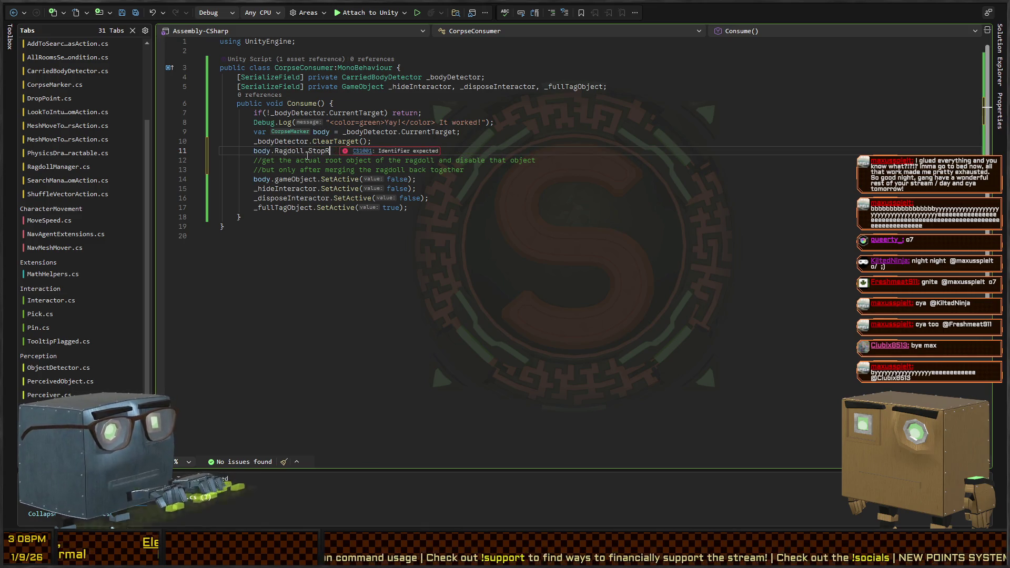
type("agdoll();")
key("Return")
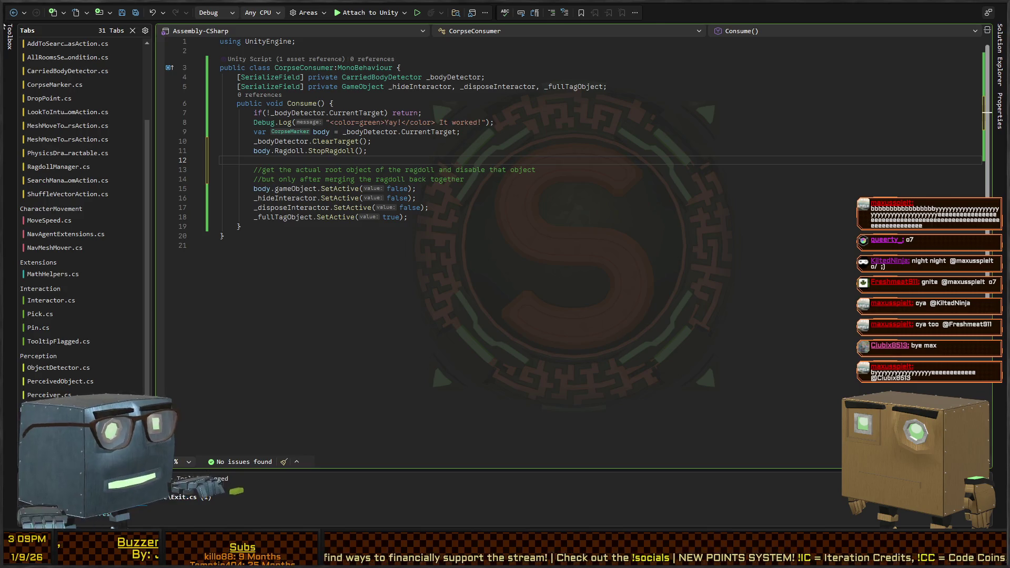
key("alt+Tab")
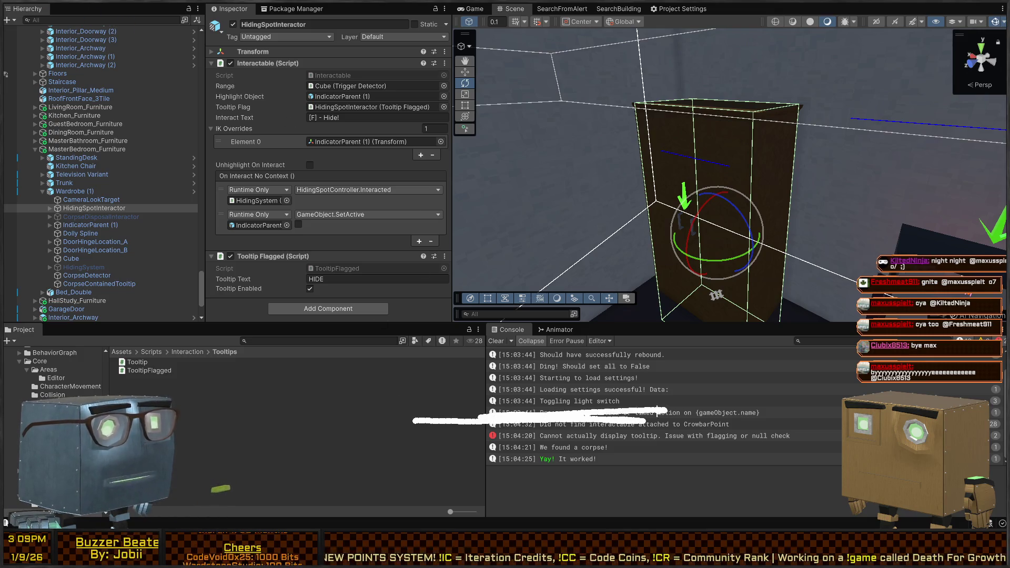
mouse_move(572, 139)
left_mouse_down()
mouse_move(536, 195)
mouse_move(531, 403)
mouse_move(506, 398)
left_mouse_up()
left_click_drag(540, 337, 549, 396)
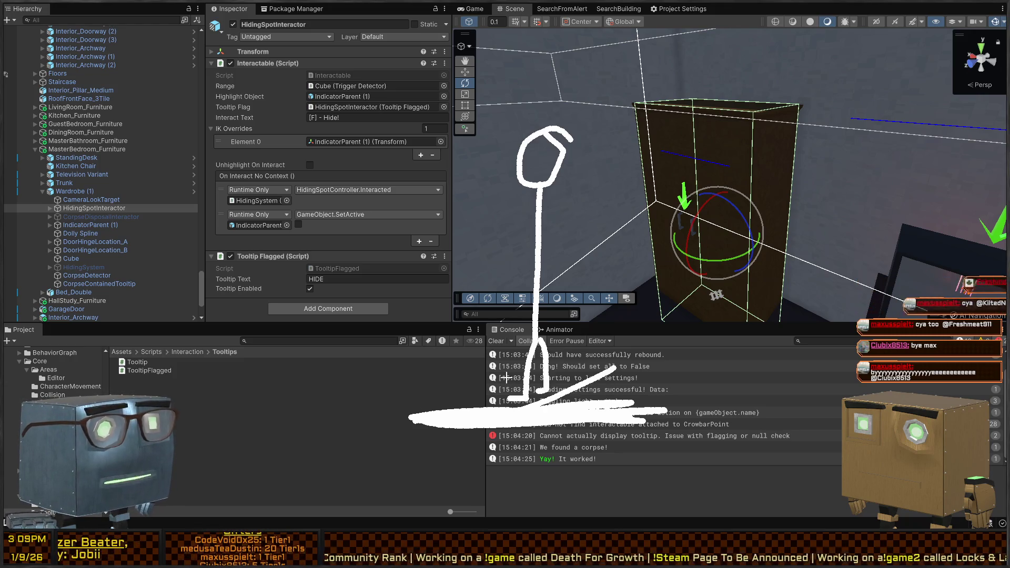
right_click(479, 348)
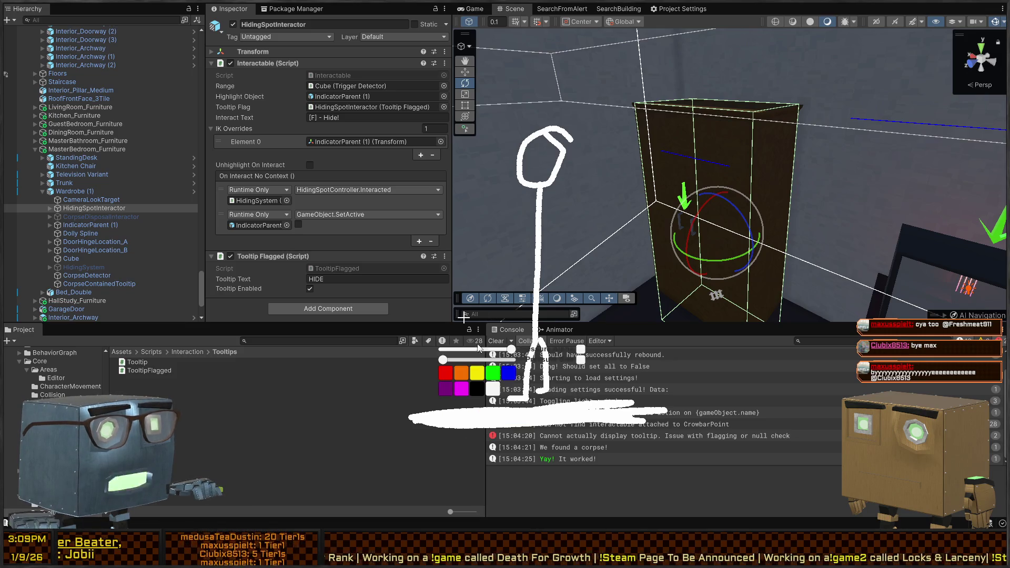
left_click(445, 374)
left_click_drag(459, 400, 579, 405)
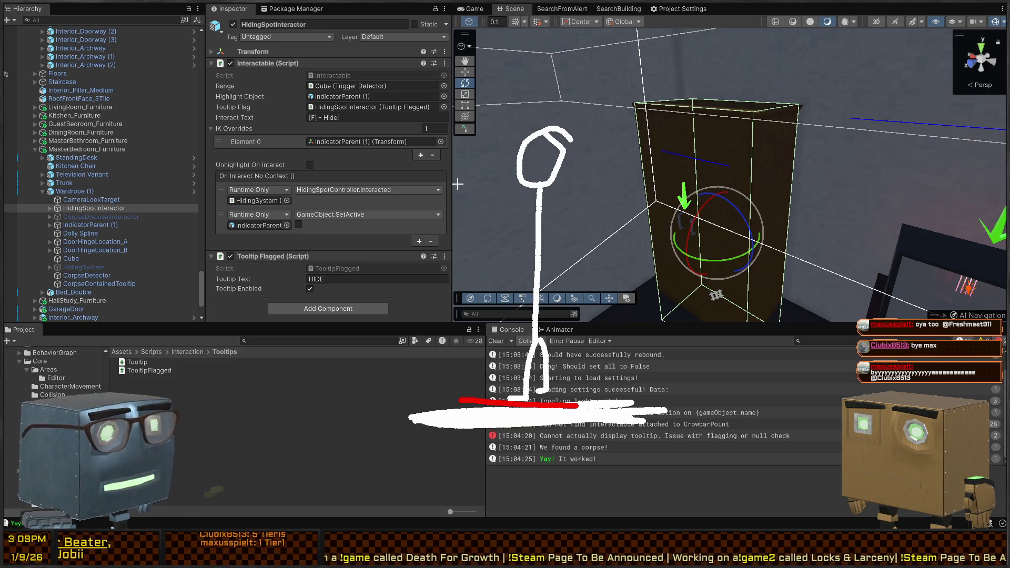
mouse_move(503, 213)
left_mouse_down()
mouse_move(379, 172)
mouse_move(352, 194)
mouse_move(431, 153)
left_mouse_up()
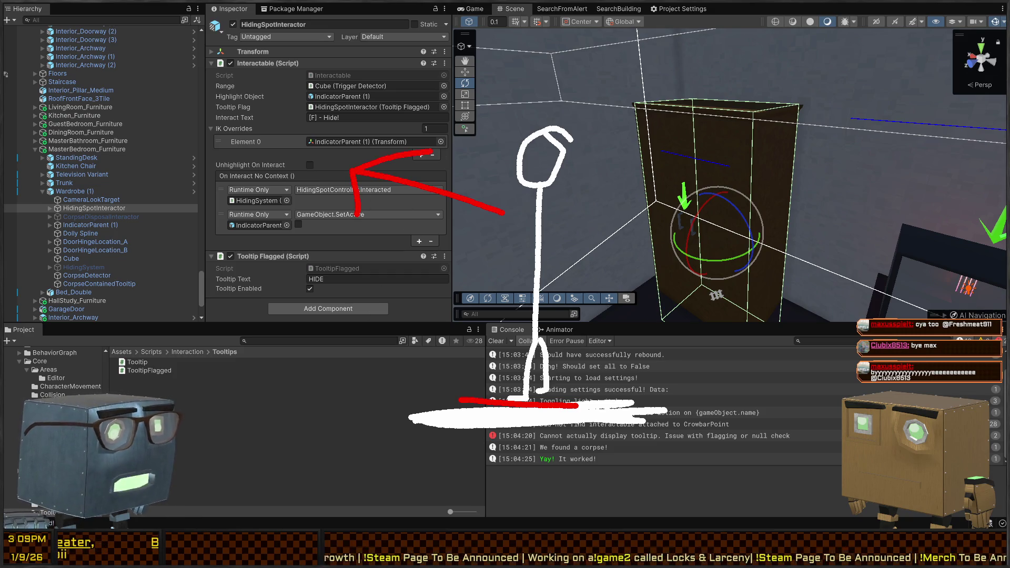
left_click_drag(89, 361, 139, 394)
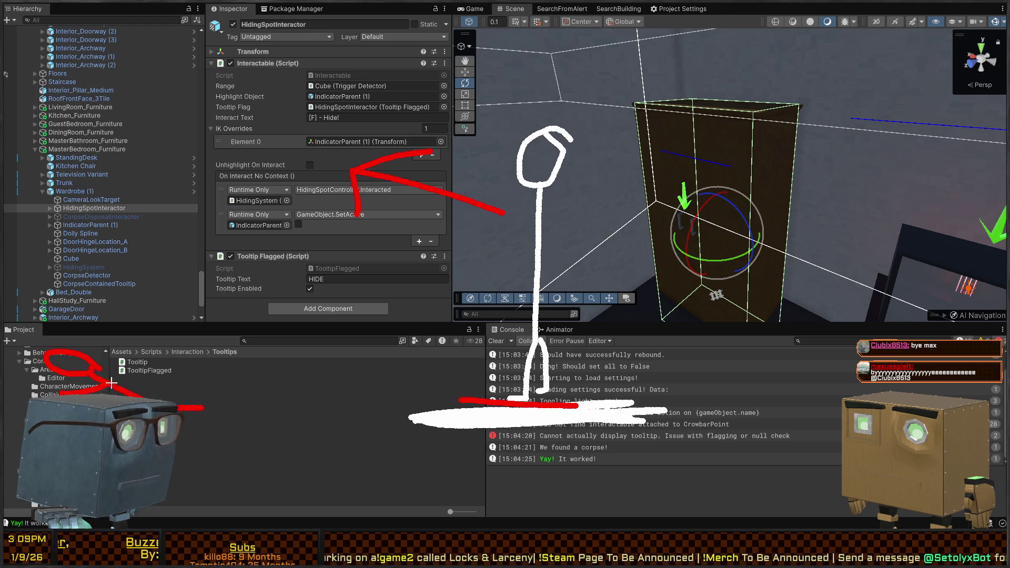
left_click_drag(125, 344, 107, 394)
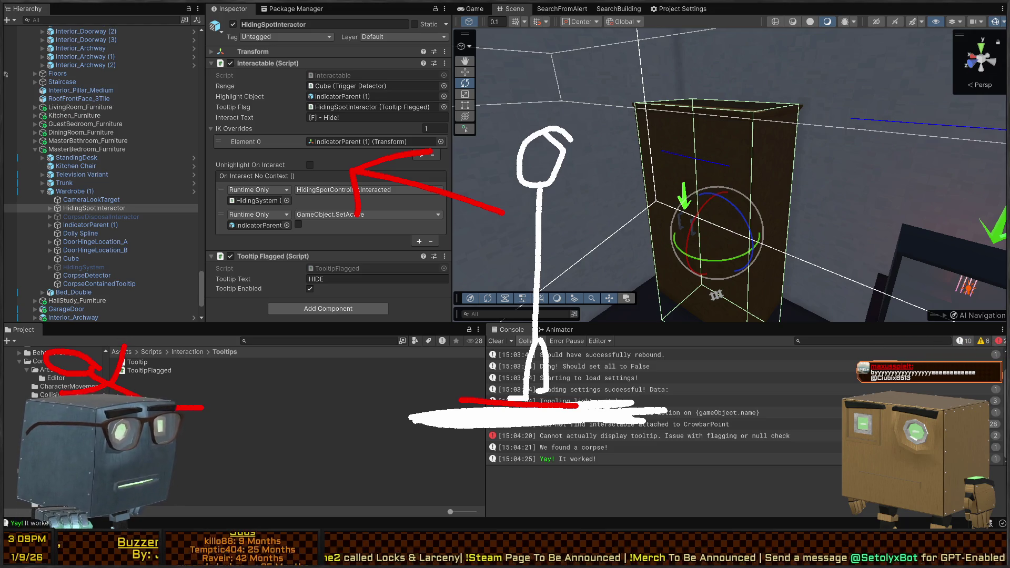
left_click_drag(176, 433, 242, 426)
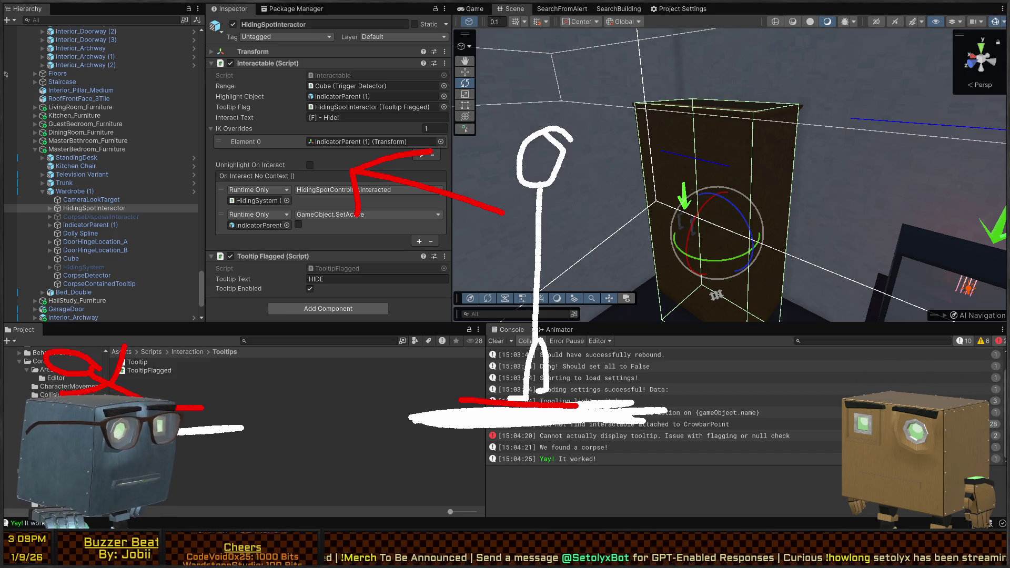
key("Escape")
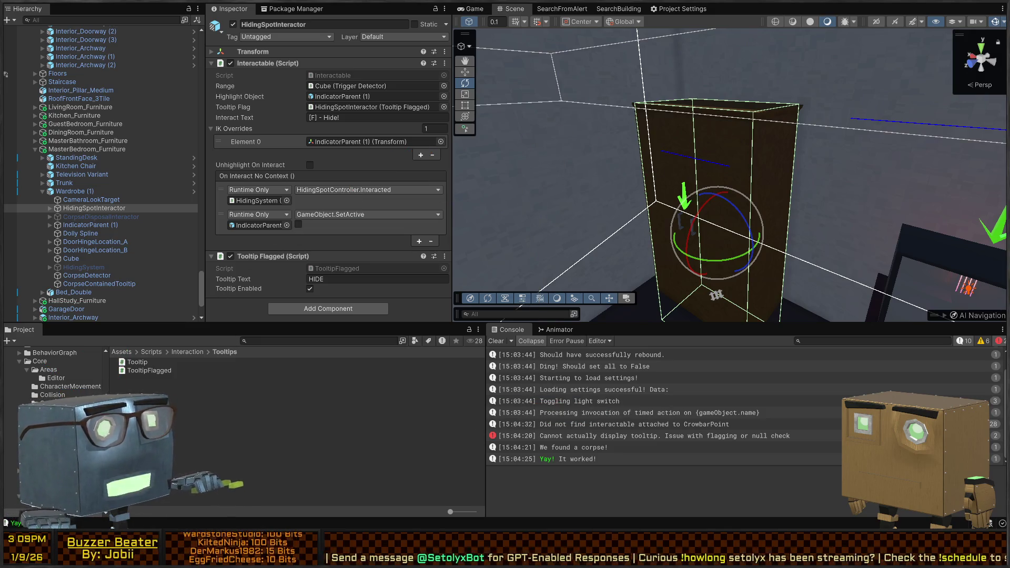
Select Guard (3) in the Hierarchy and review its ragdoll components in the Inspector.
key("alt+Tab")
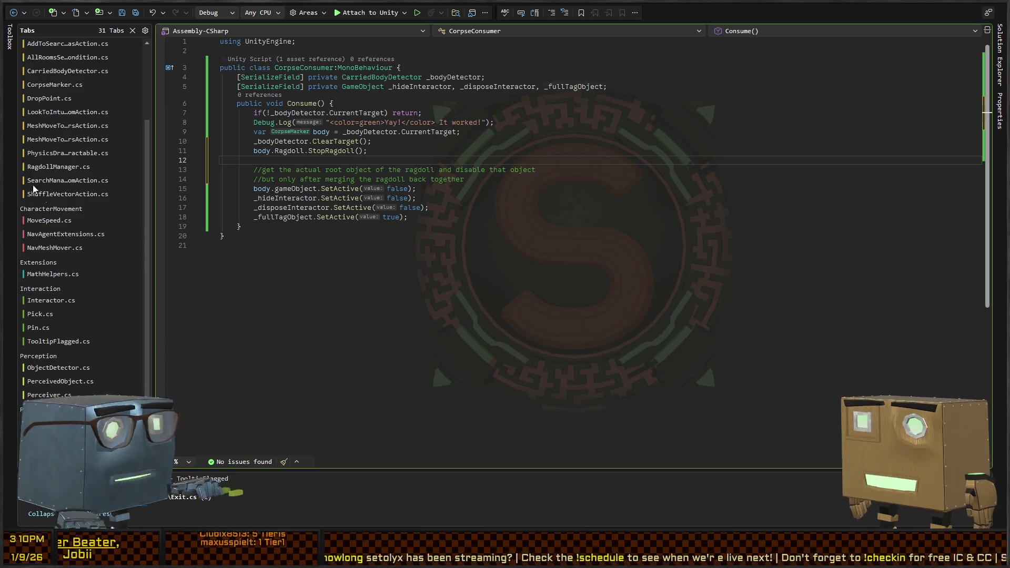
key("alt+Tab")
scroll(90, 184, "down", 4)
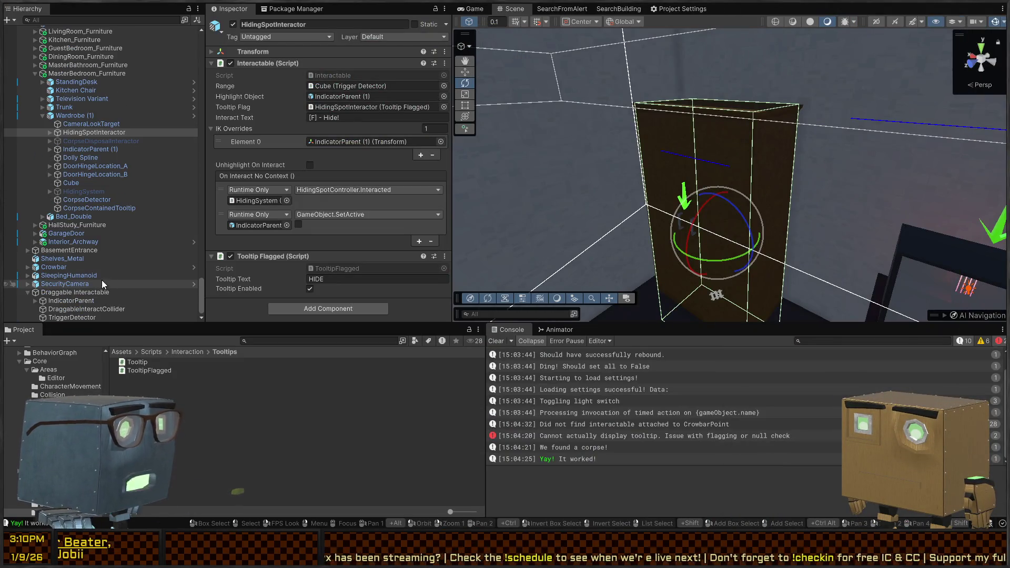
scroll(63, 177, "up", 10)
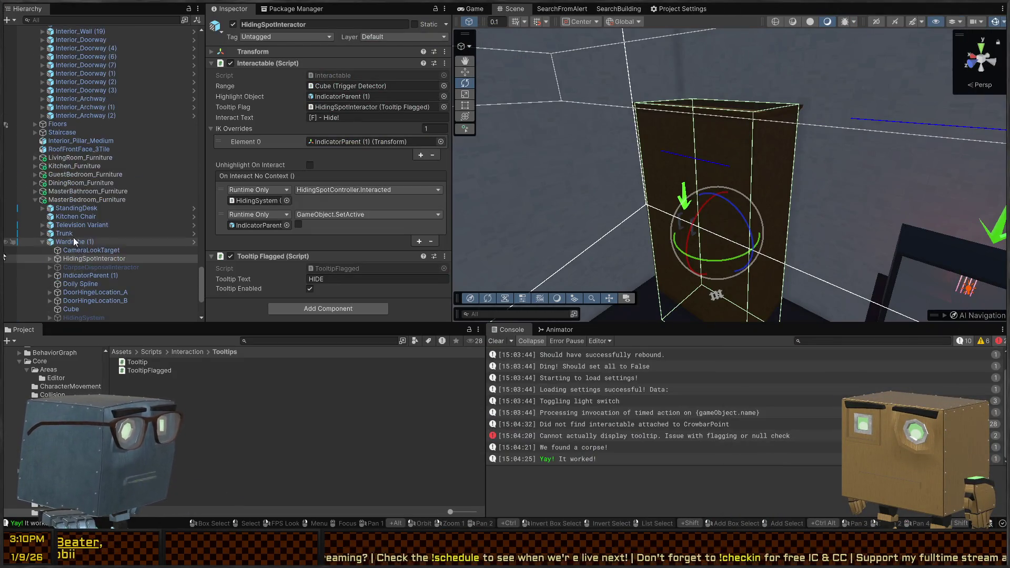
scroll(63, 178, "up", 10)
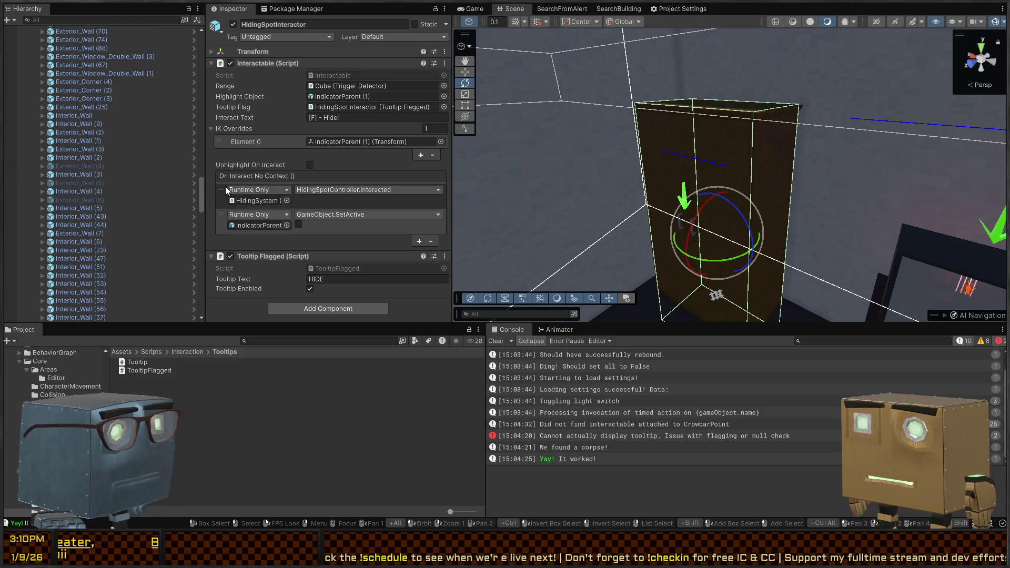
left_click_drag(202, 190, 202, 87)
scroll(68, 174, "up", 5)
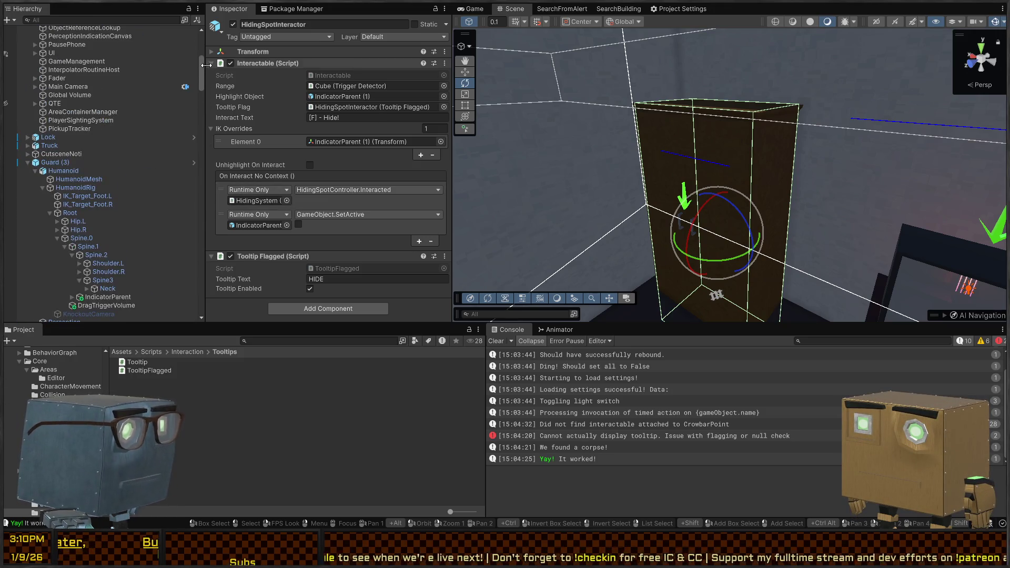
left_click(58, 166)
scroll(263, 216, "down", 10)
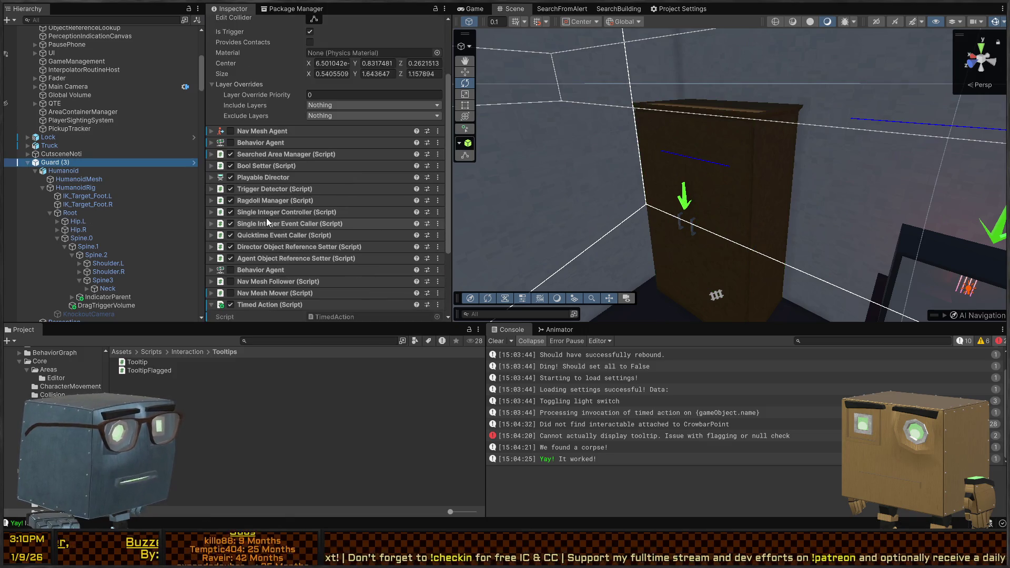
key("alt+Tab")
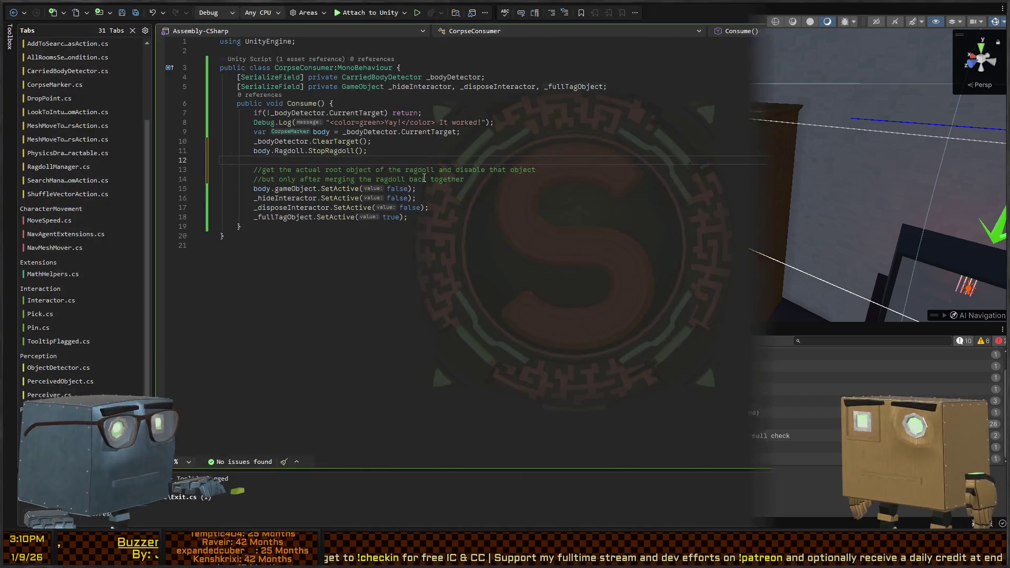
Add body.Ragdoll.gameObject.SetActive(false); to Consume.
type("body.Ragdoll.SetA")
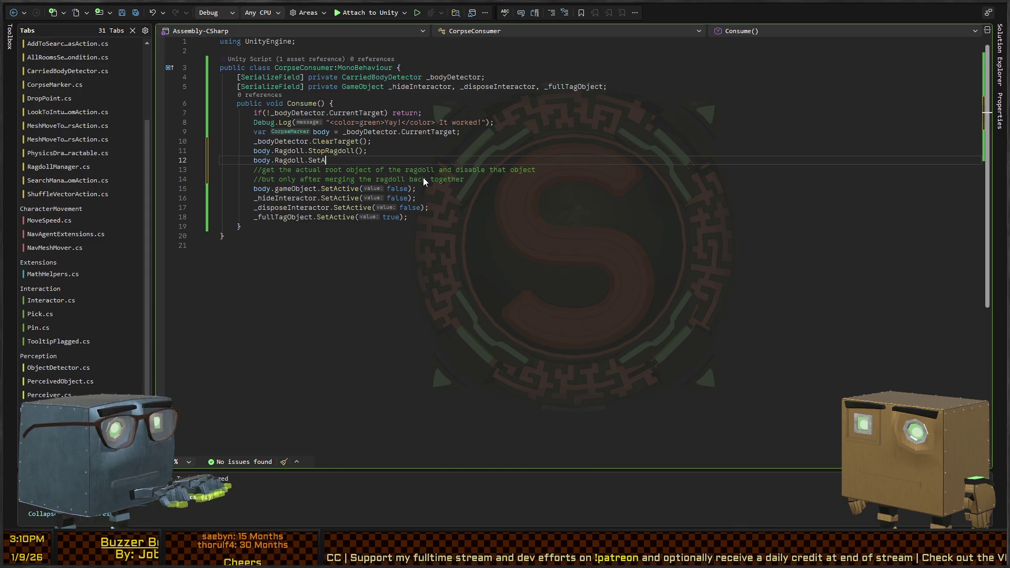
key("BackSpace")
type("gameObject.SetActive(fal")
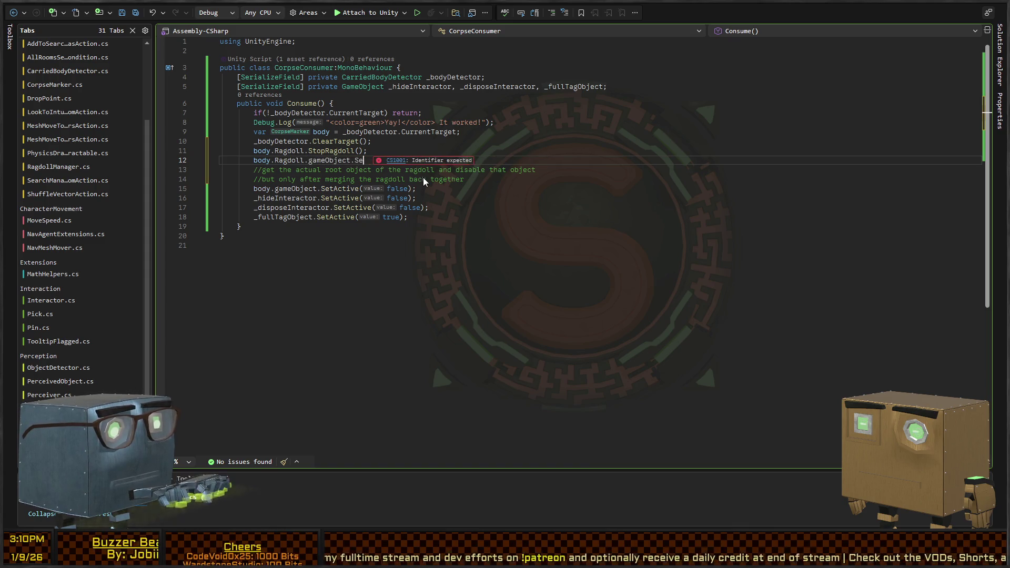
type("se);")
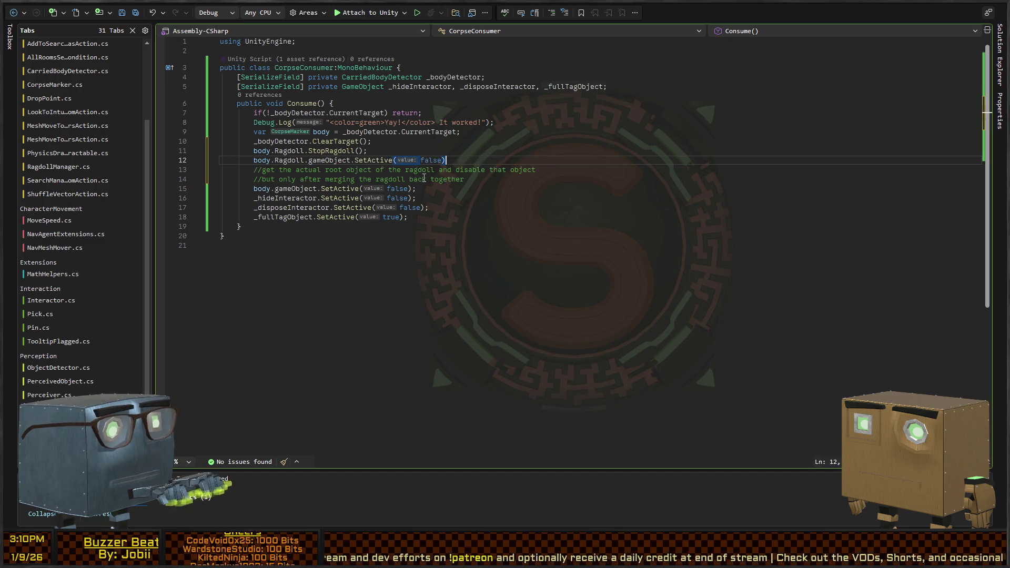
key("Down")
key("Down")
Delete the old body.gameObject SetActive line and both comments, then save CorpseConsumer.
key("End")
key("shift+Down")
key("Delete")
key("shift+Up")
key("shift+Up")
key("Delete")
key("Down")
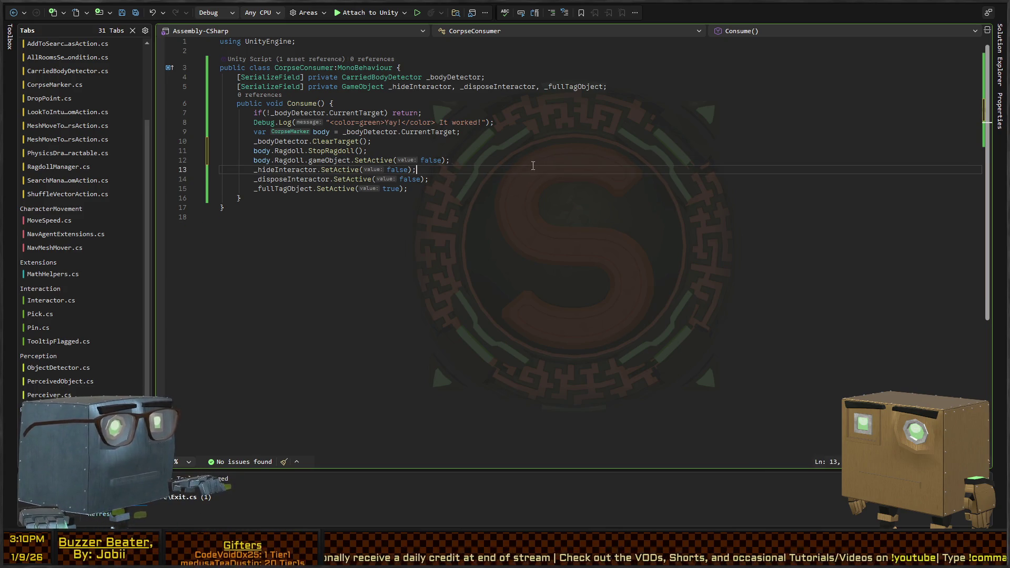
left_click(478, 191)
key("ctrl+s")
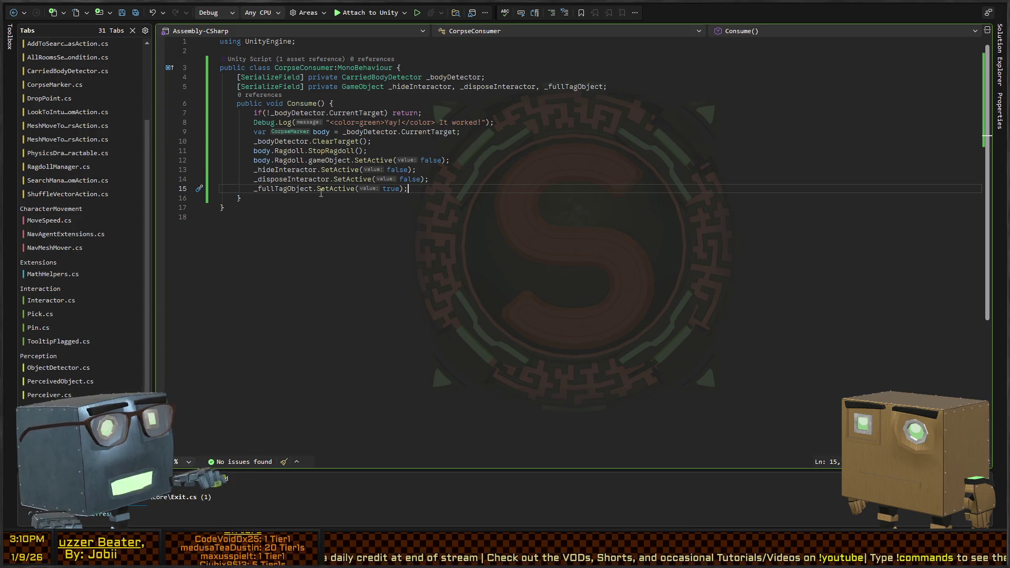
key("alt+Tab")
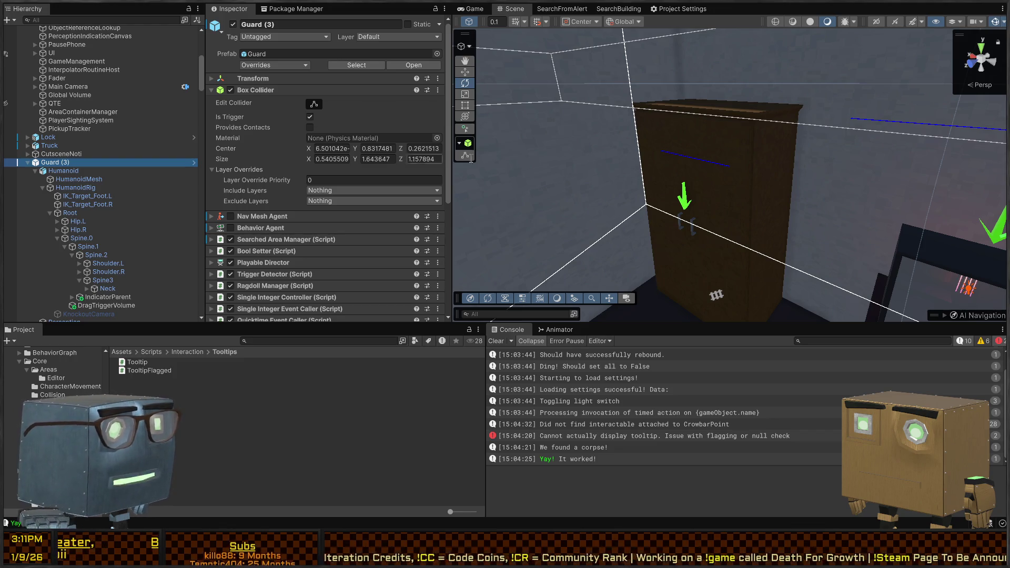
Go back to Unity's Game view and start Play mode.
scroll(248, 131, "down", 5)
scroll(251, 131, "down", 2)
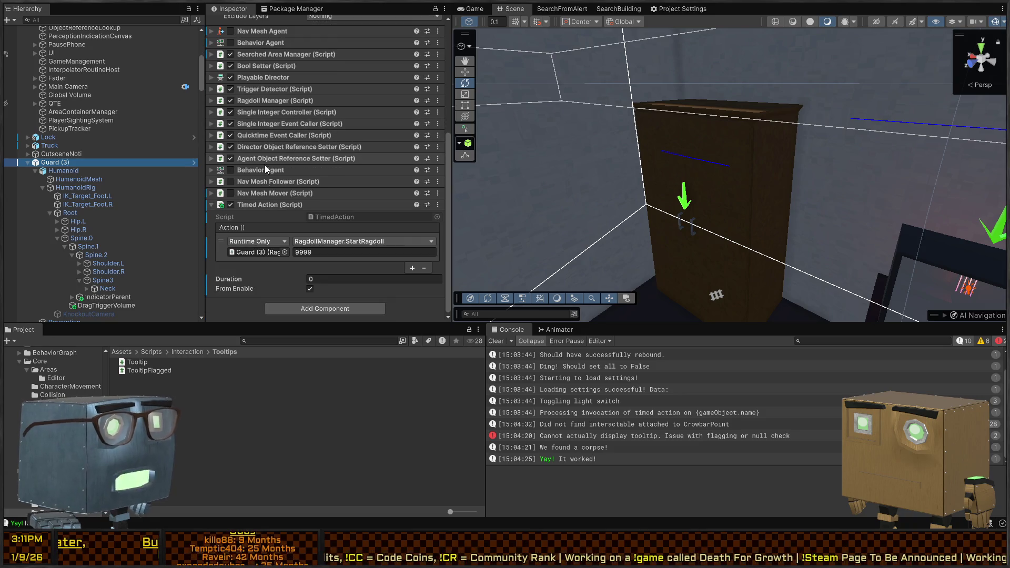
left_click(418, 226)
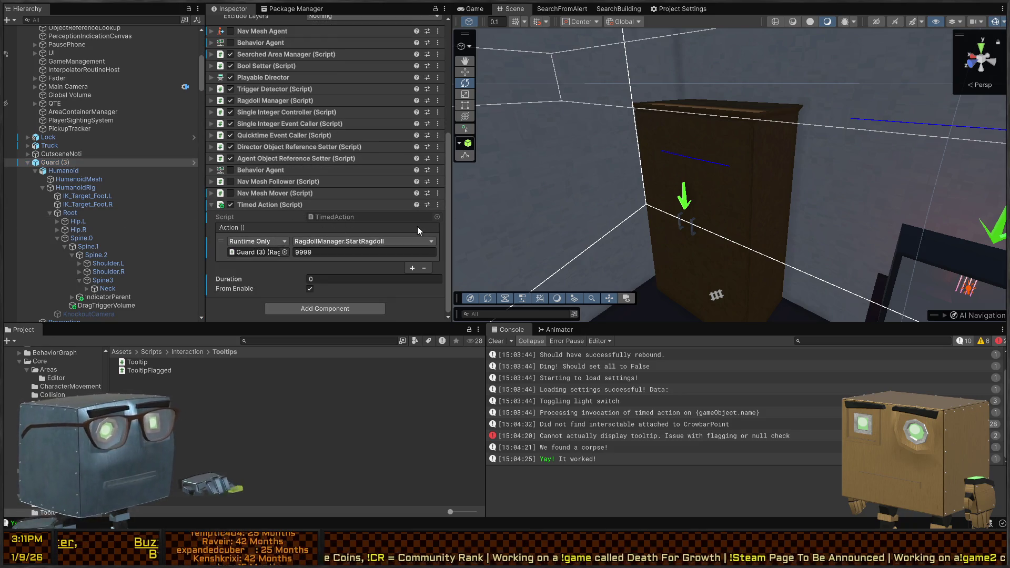
key("alt+Tab")
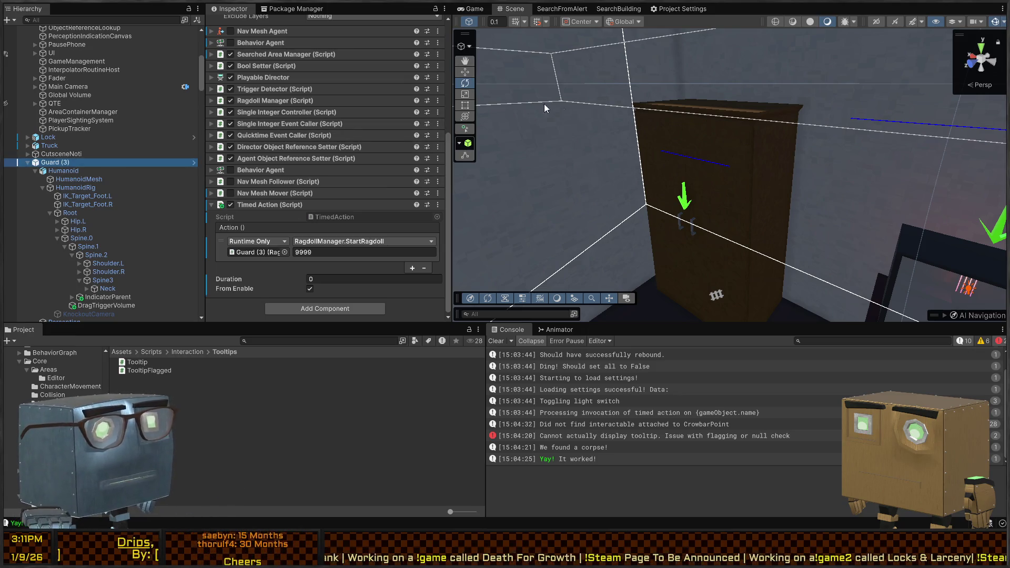
left_click(474, 9)
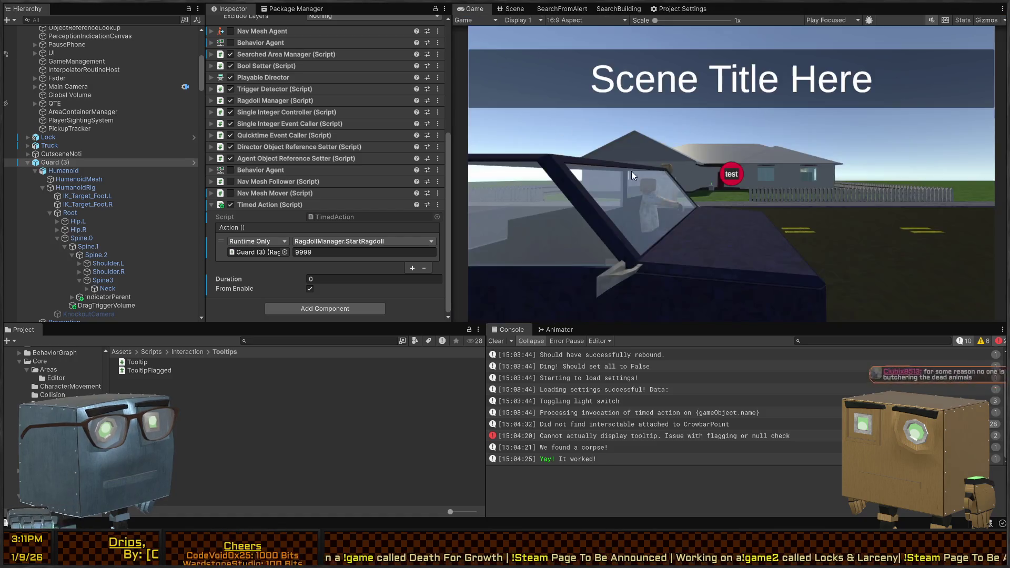
key("ctrl+p")
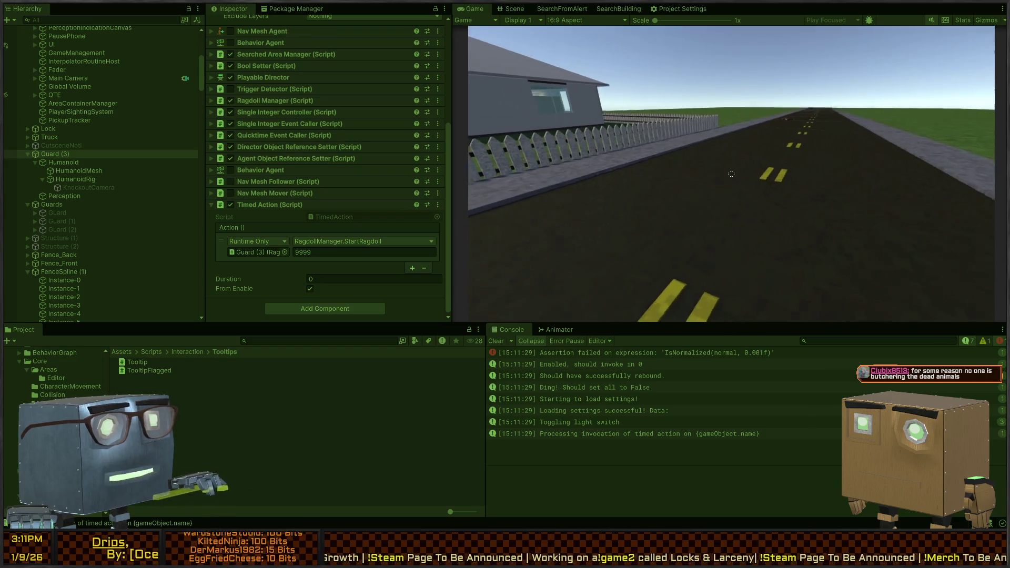
Test in full-size Game view by walking to the body and dragging it off the road, then exit.
key("shift+space")
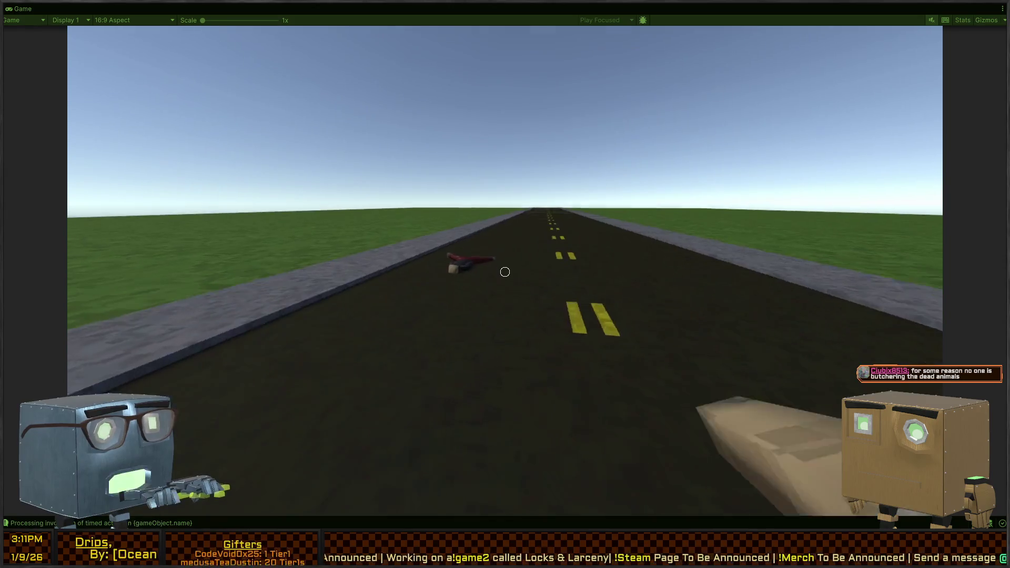
key("w")
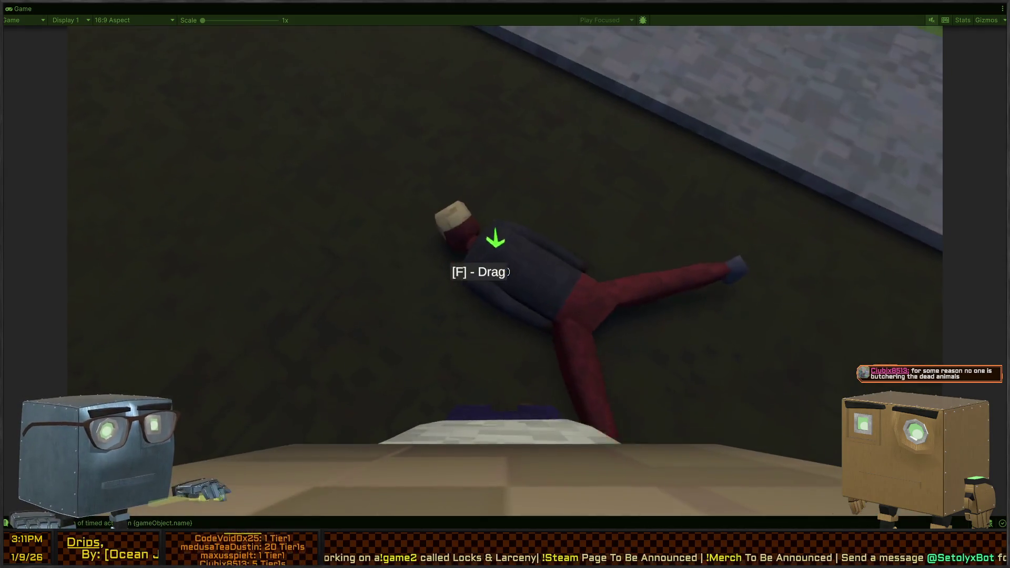
key("f")
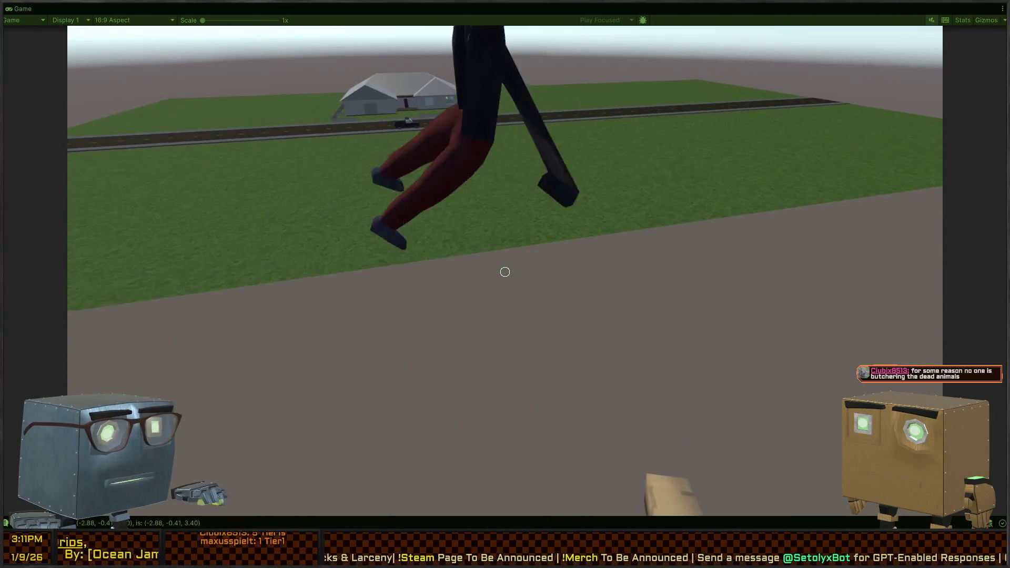
key("Escape")
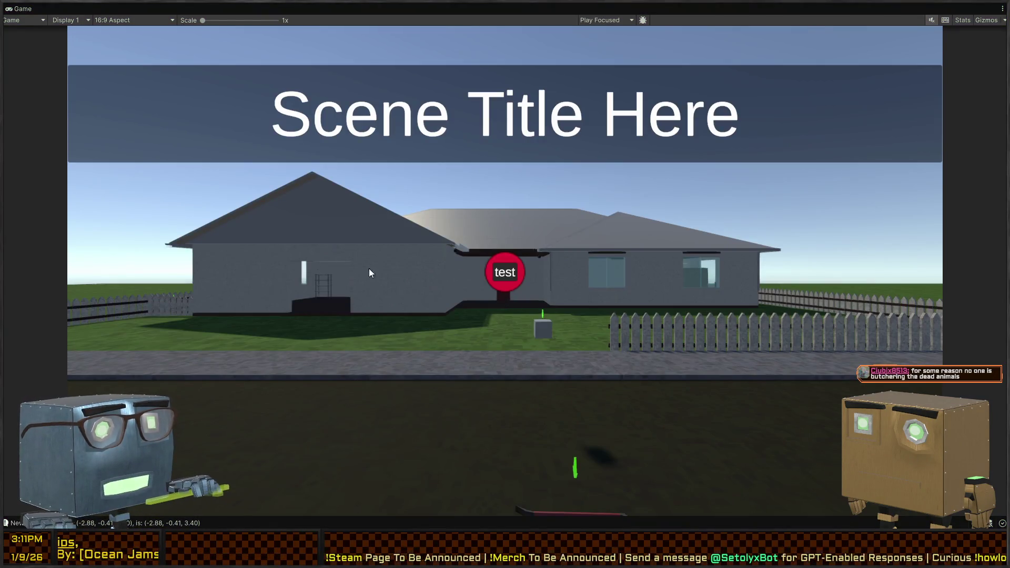
key("shift+space")
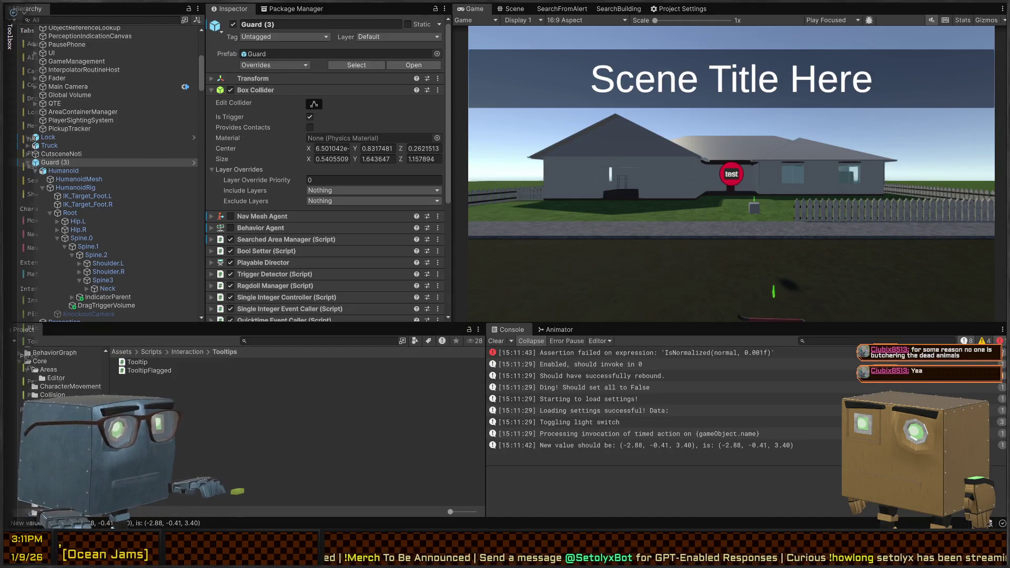
key("alt+Tab")
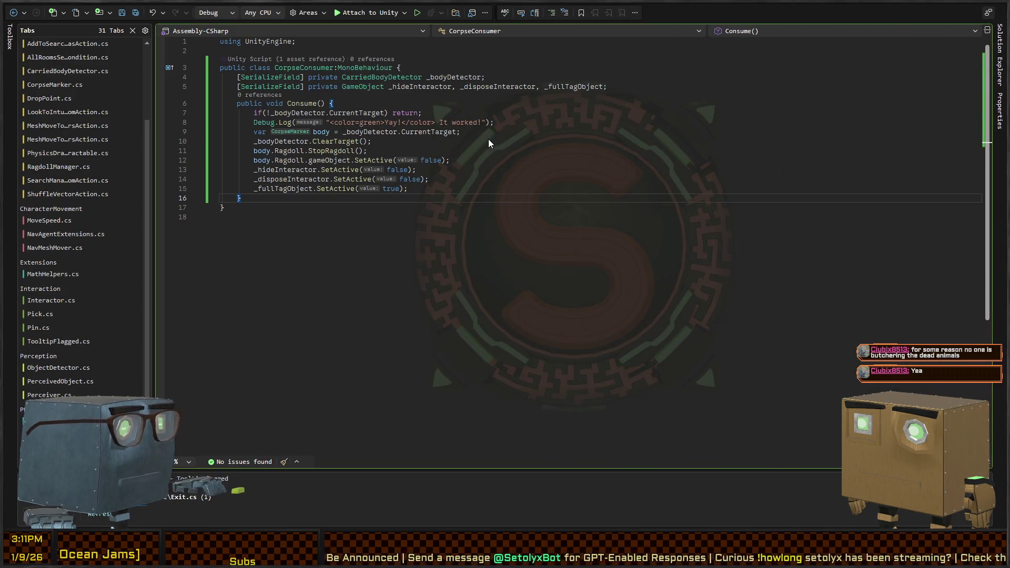
Look through the CorpseMarker, CarriedBodyDetector and PhysicsDragger scripts before going back to Unity.
key("ctrl+Tab")
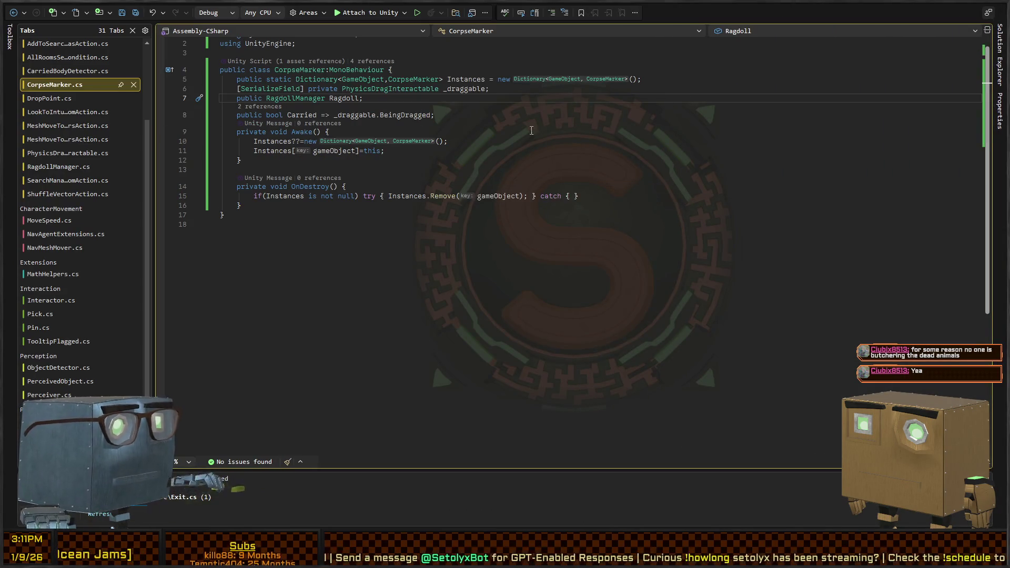
key("ctrl+Tab")
left_click(46, 71)
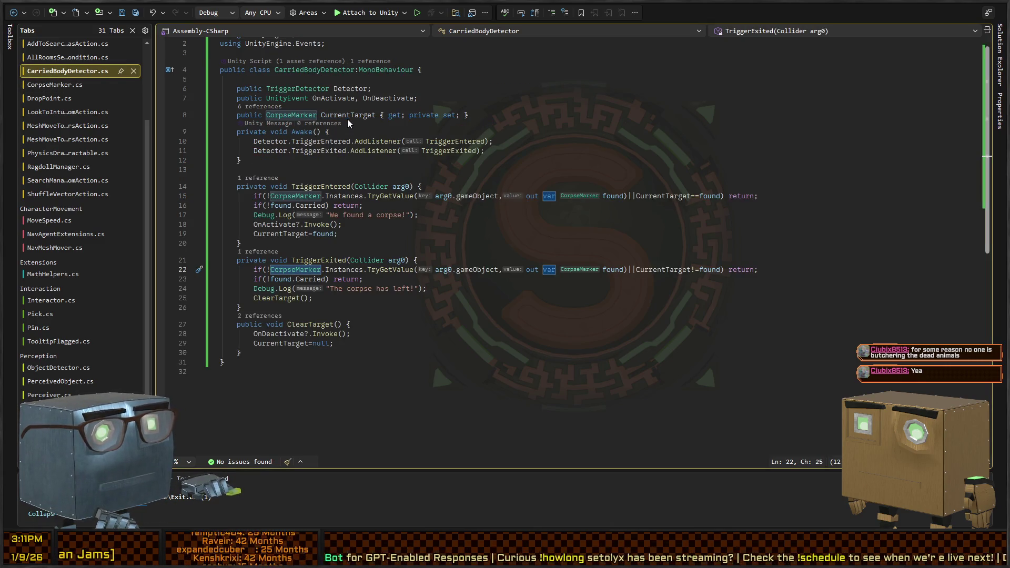
key("ctrl+Tab")
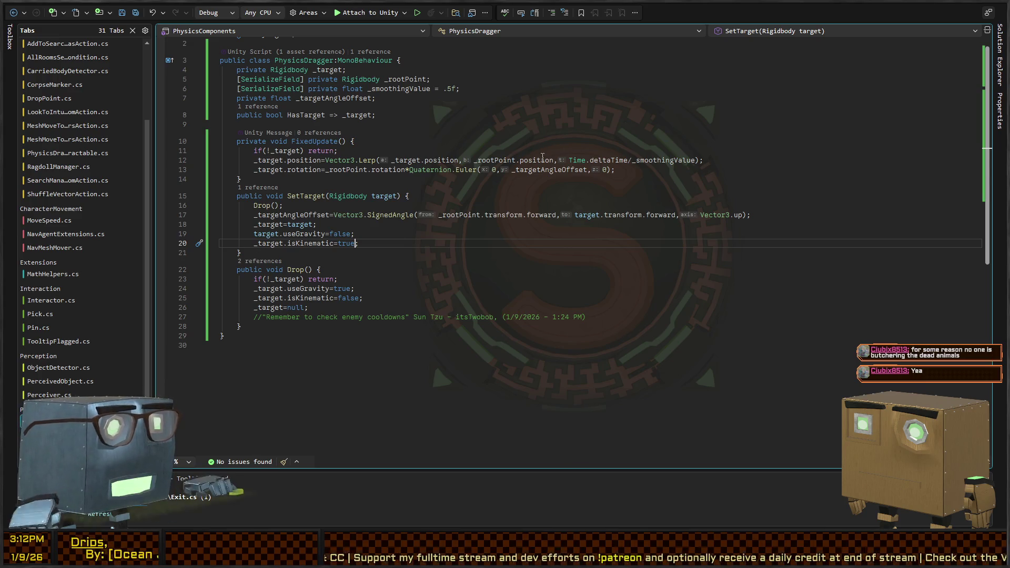
key("alt+Tab")
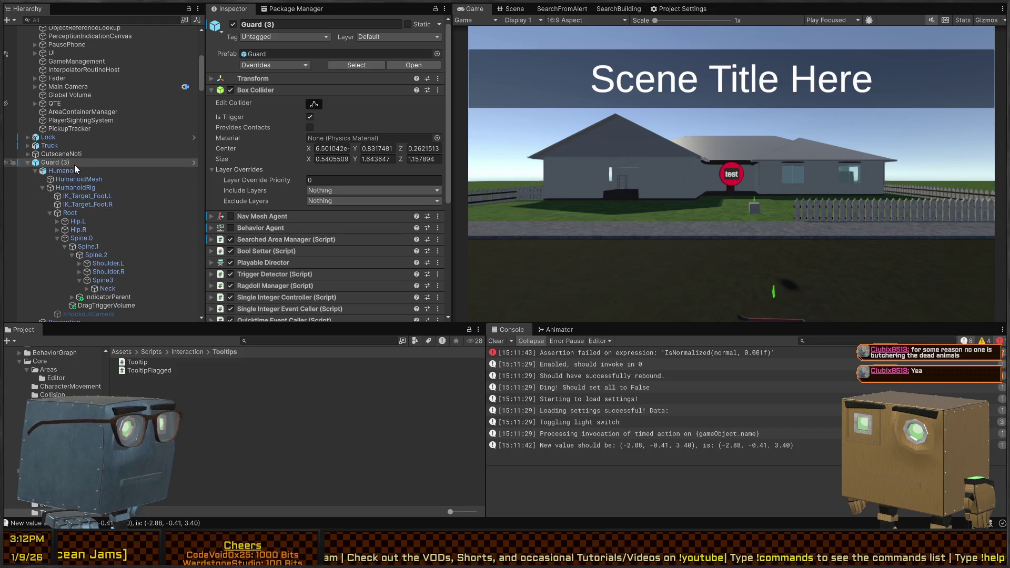
Open the Guard prefab and inspect the Hip.L, Root and Leg.L bone physics settings.
left_click(194, 162)
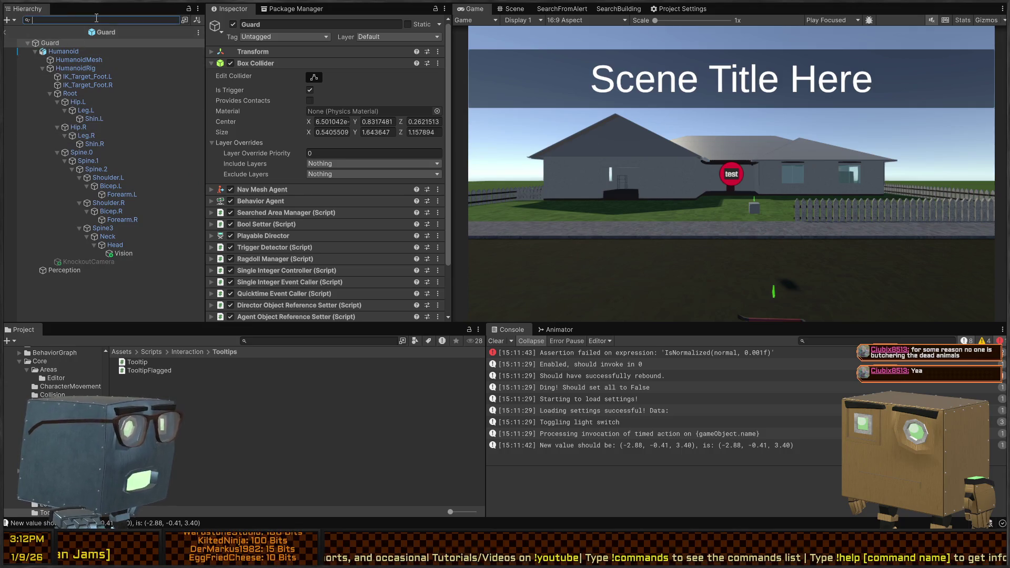
left_click(81, 102)
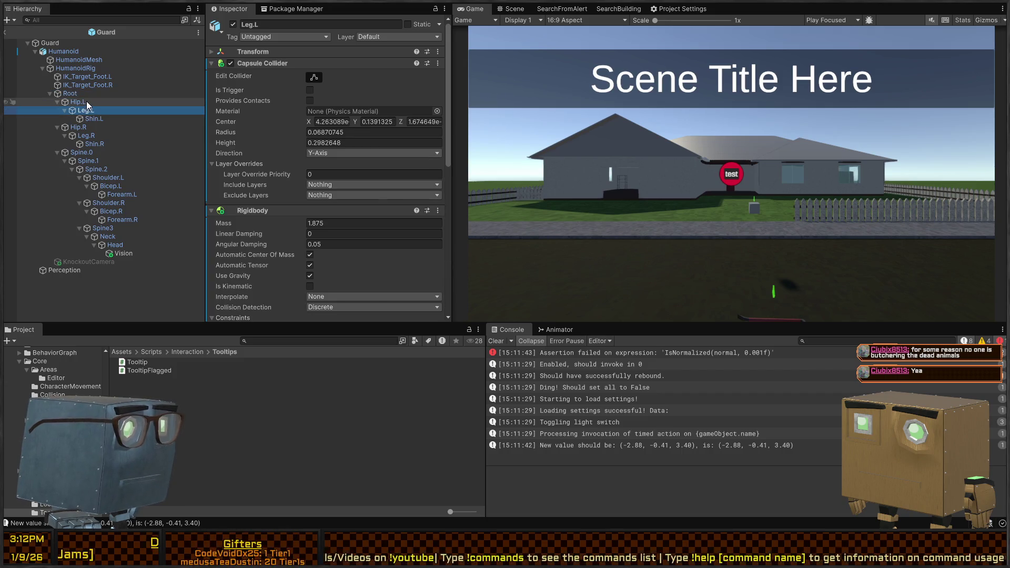
left_click(87, 95)
scroll(273, 132, "down", 3)
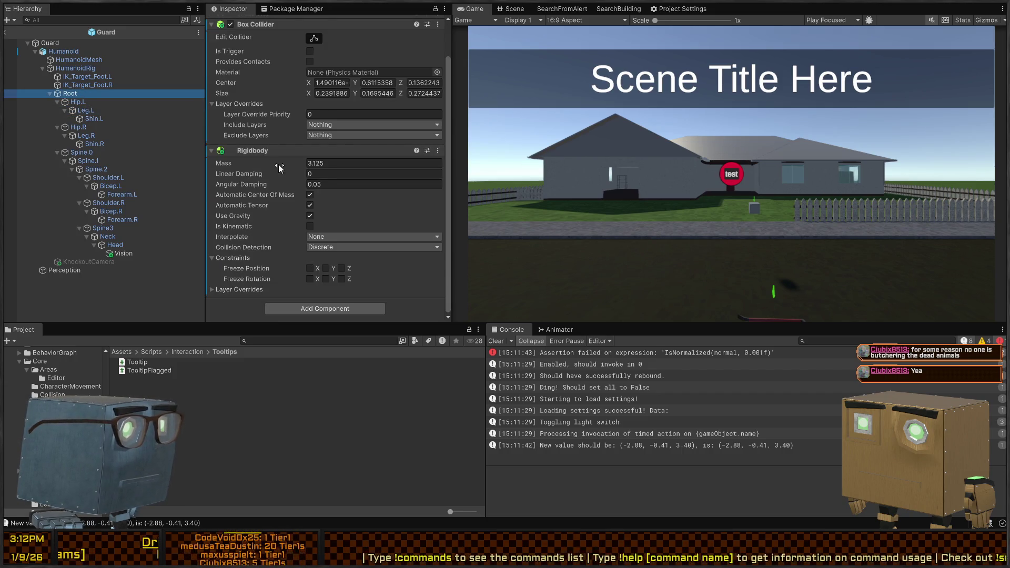
scroll(260, 118, "up", 2)
left_click(86, 111)
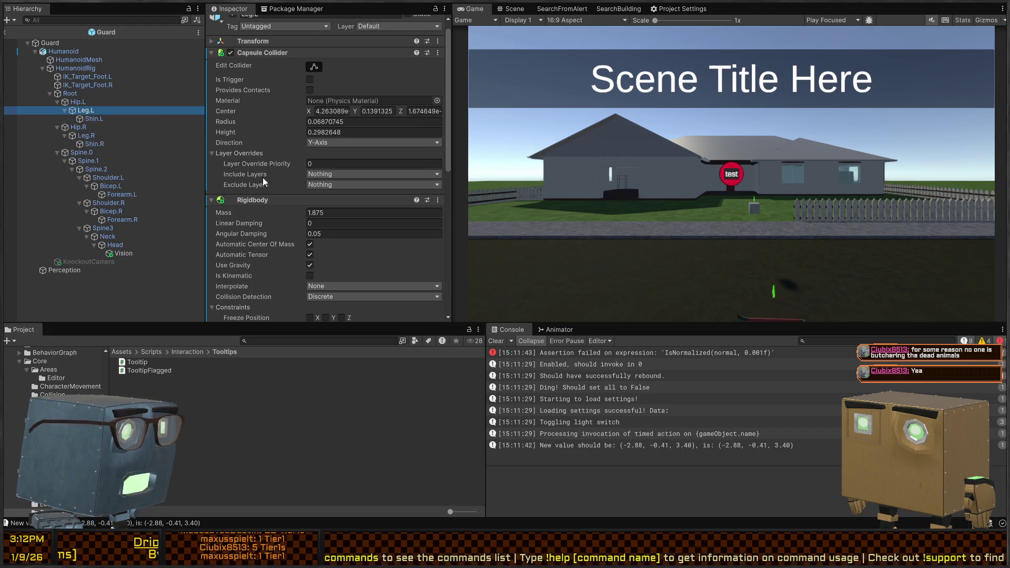
scroll(263, 158, "down", 3)
Filter the hierarchy with t=CharacterJoint and select the joint bones from Hip.L through Head.
left_click(112, 20)
type("t=Char")
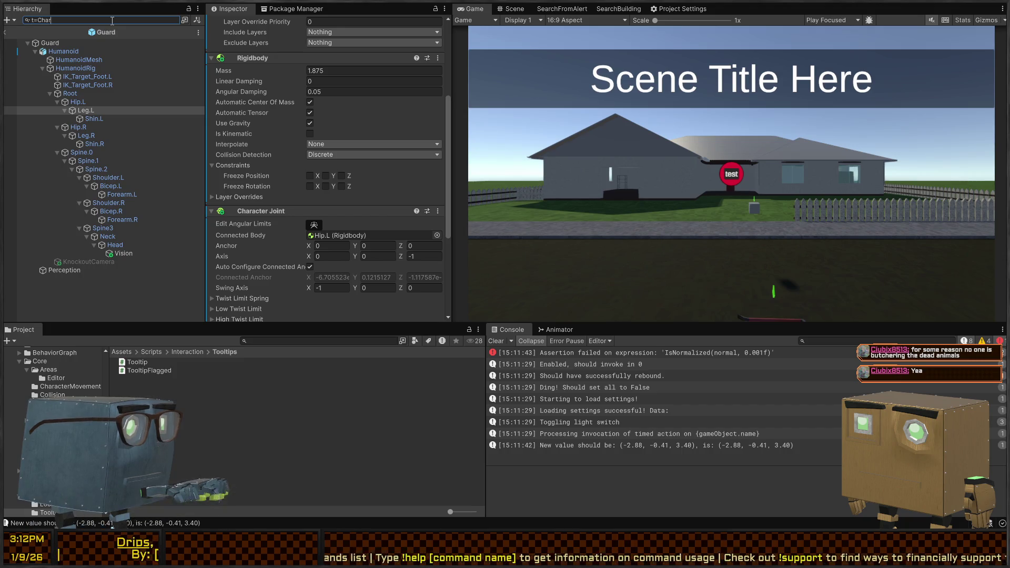
type("acterJoint")
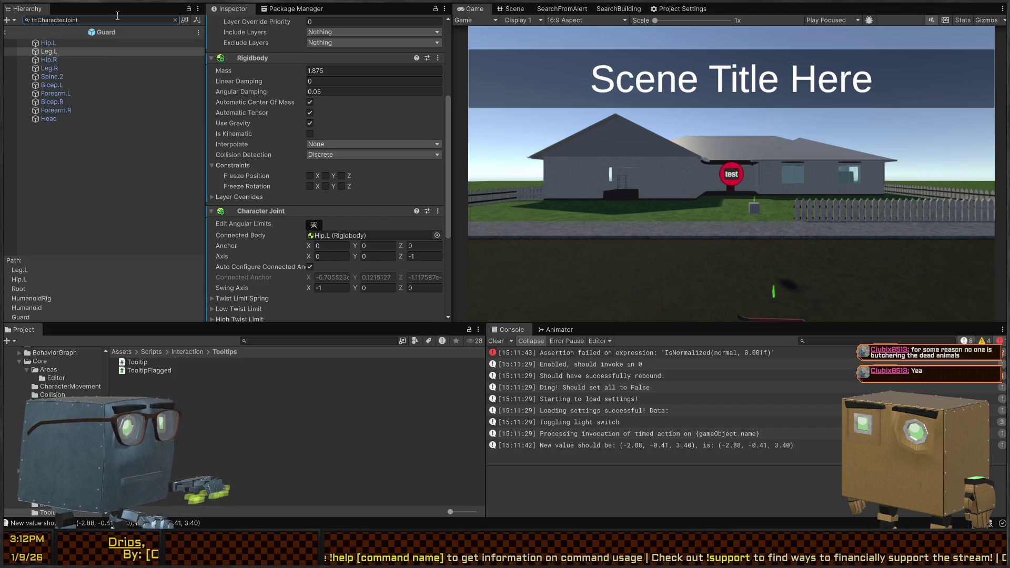
left_click(45, 44)
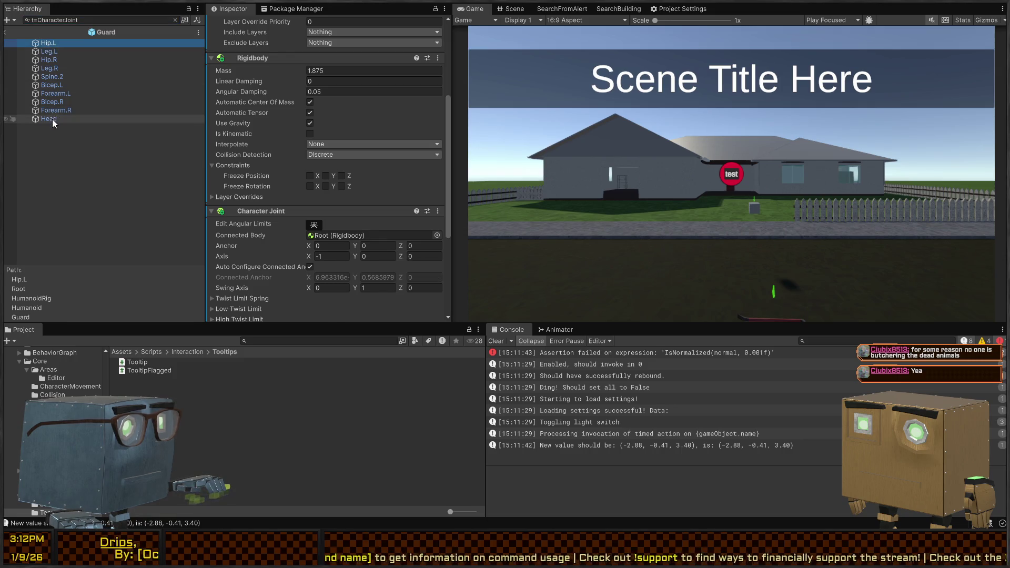
left_click(52, 119, "shift")
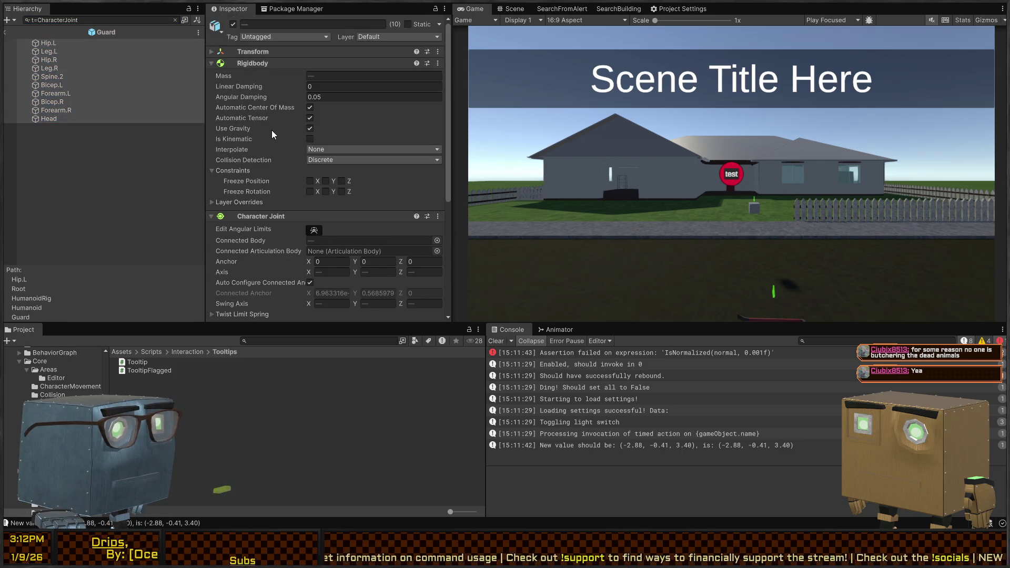
scroll(279, 108, "down", 3)
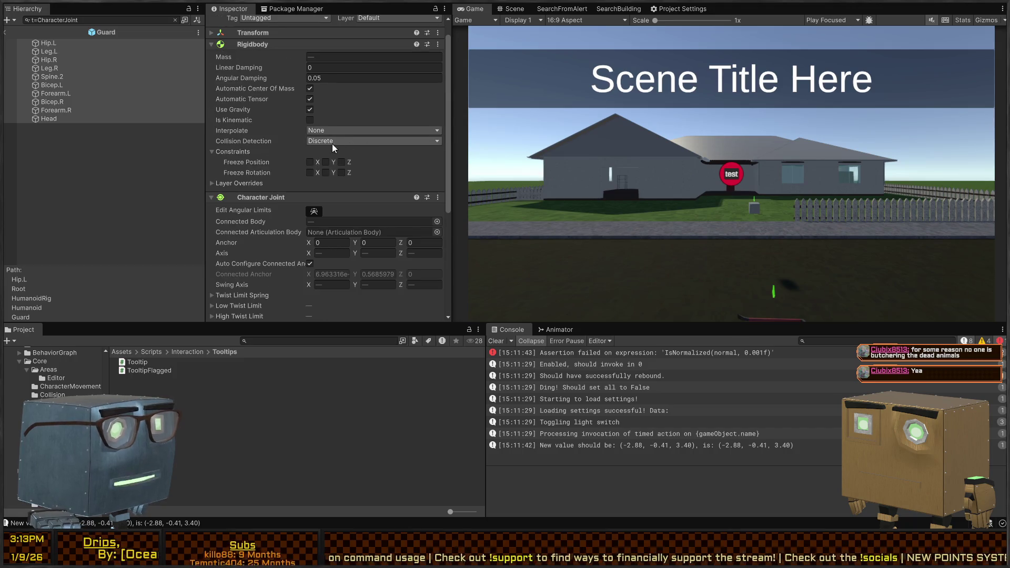
scroll(248, 150, "up", 5)
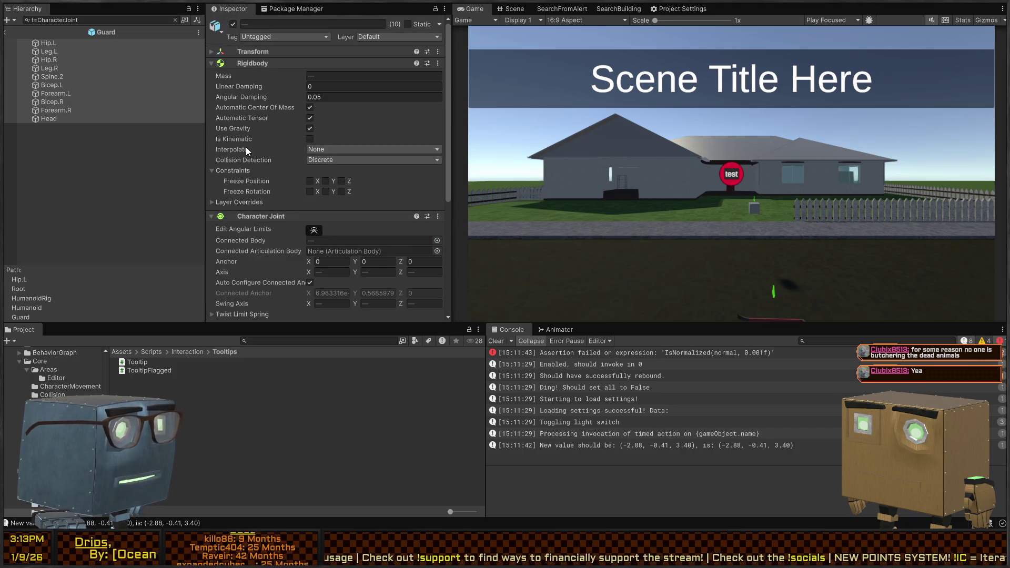
left_click(91, 44)
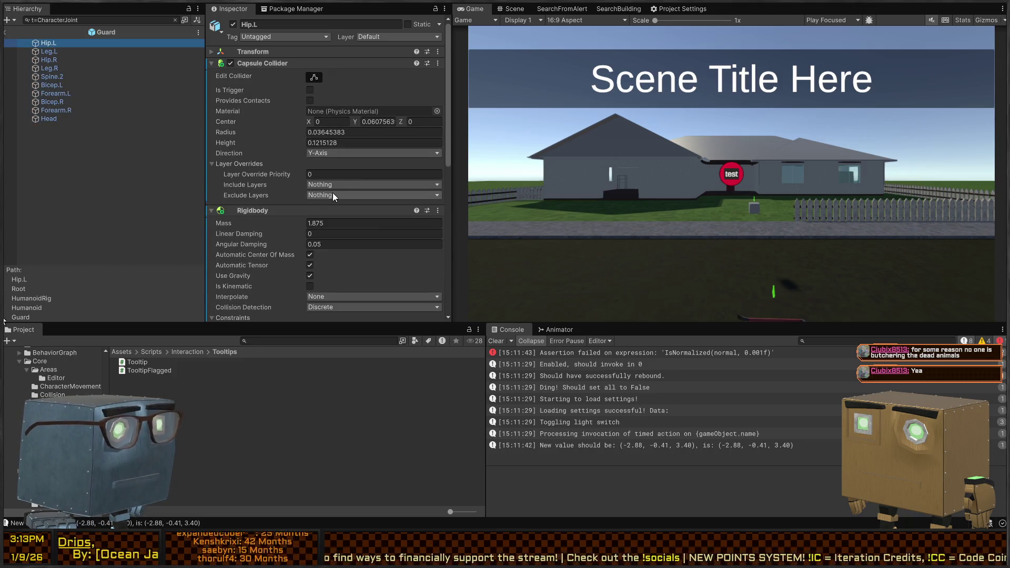
Set Hip.L and Leg.L colliders to exclude the Player layer, stepping through the bones to Bicep.R.
left_click(339, 298)
left_click(61, 51)
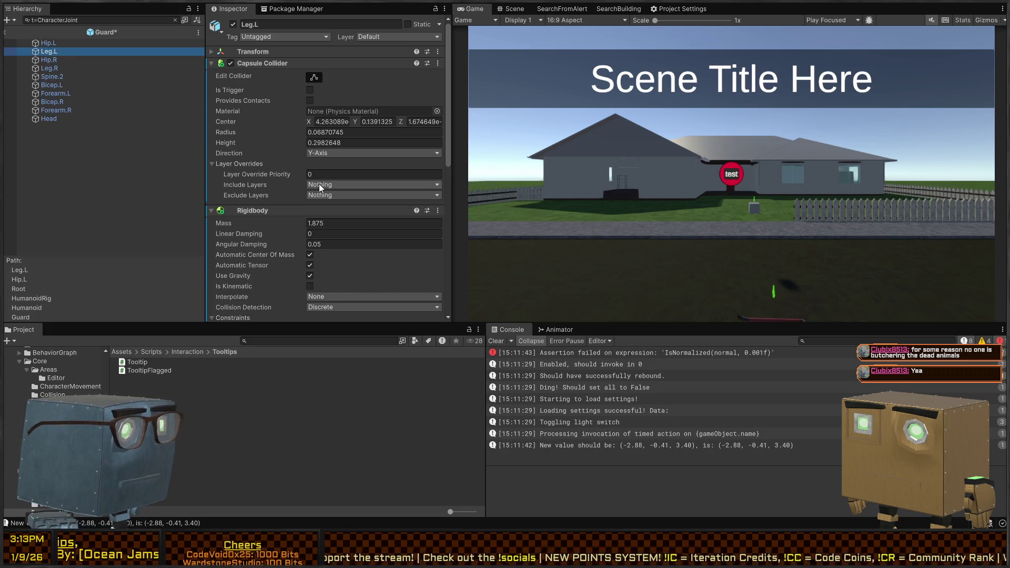
left_click(332, 297)
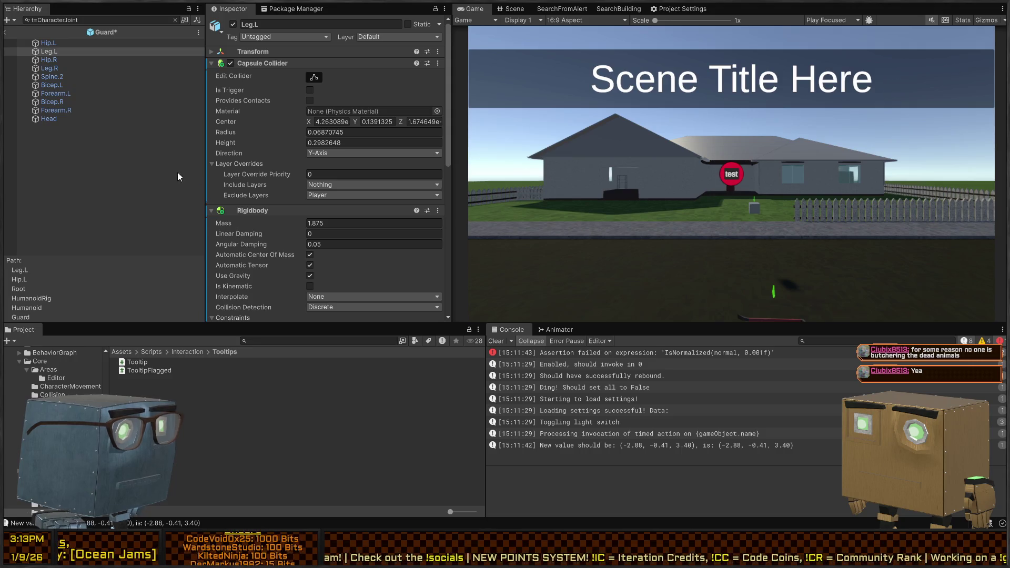
left_click(51, 60)
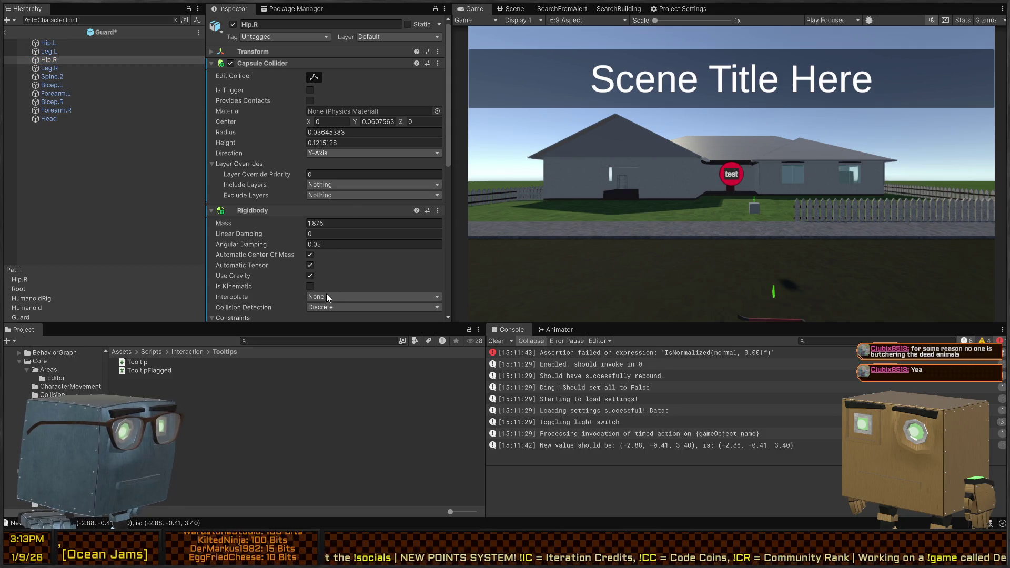
left_click(49, 71)
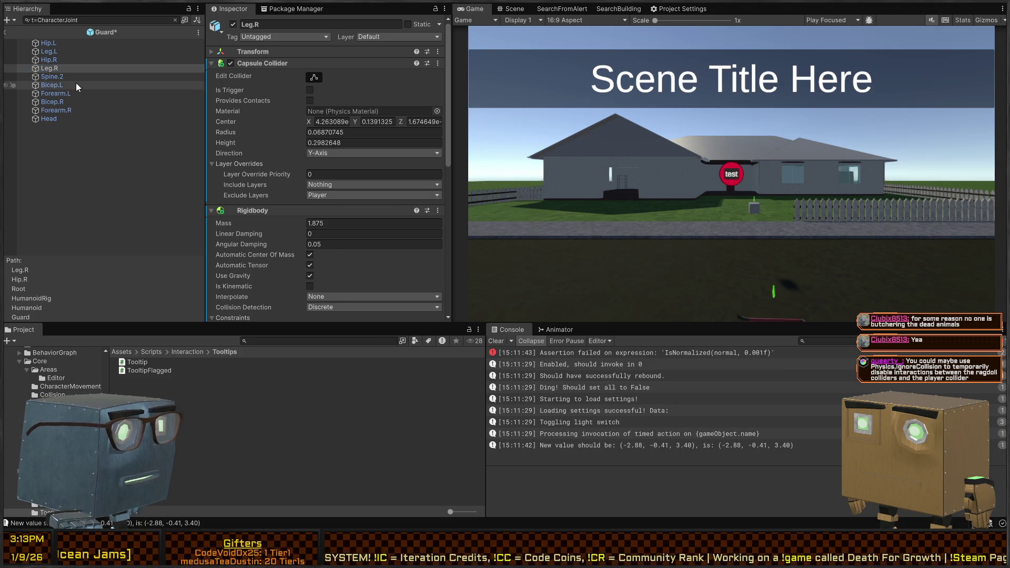
left_click(58, 77)
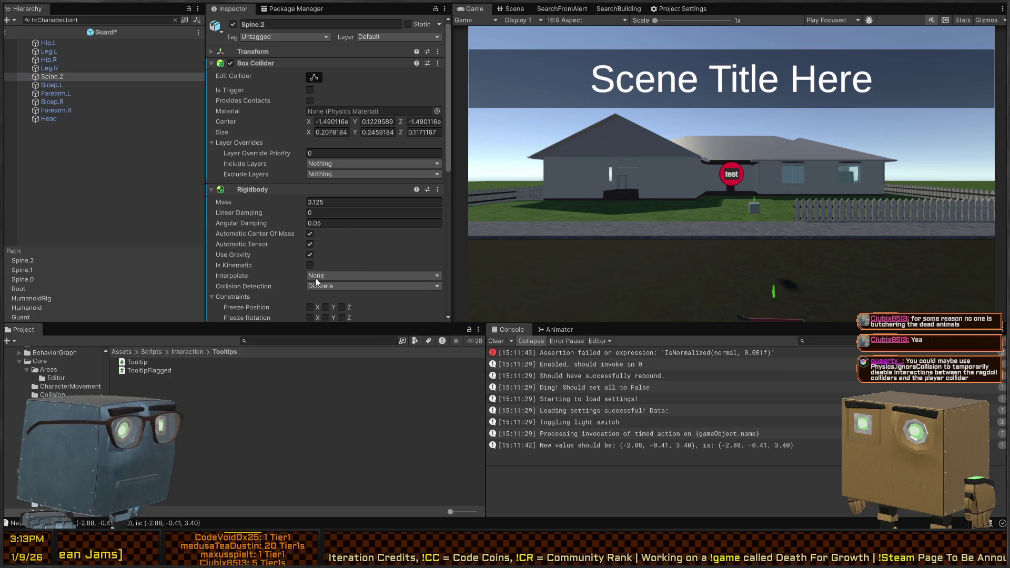
left_click(52, 86)
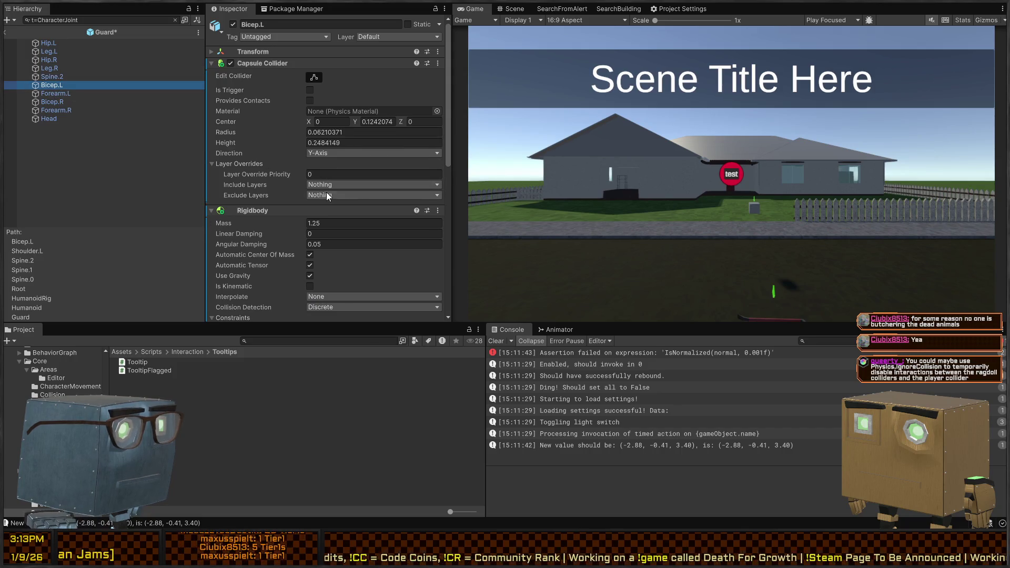
left_click(58, 93)
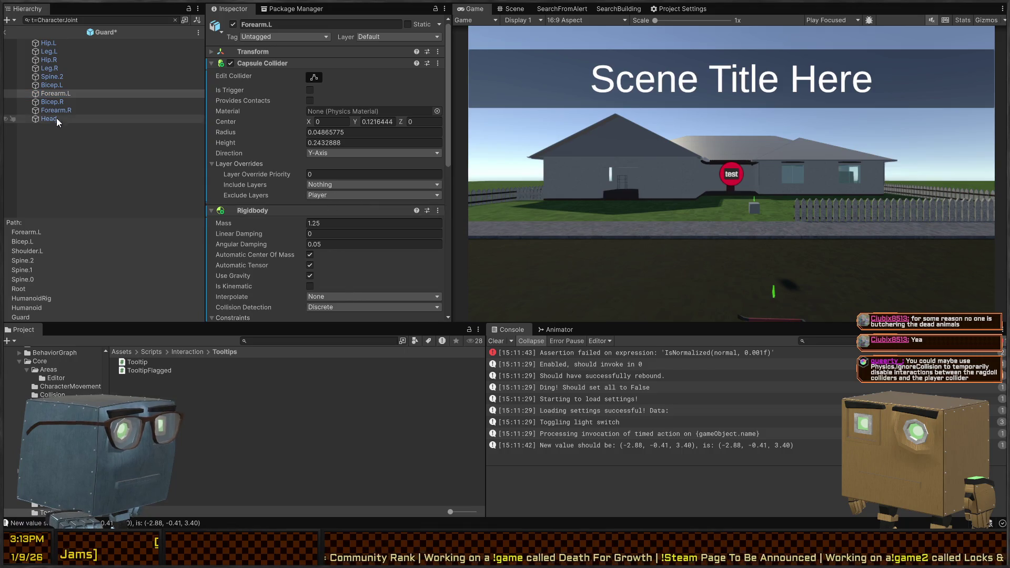
left_click(57, 102)
Exclude the Player layer on Bicep.R and Forearm.R colliders, check Head's sphere collider, and save.
left_click(327, 299)
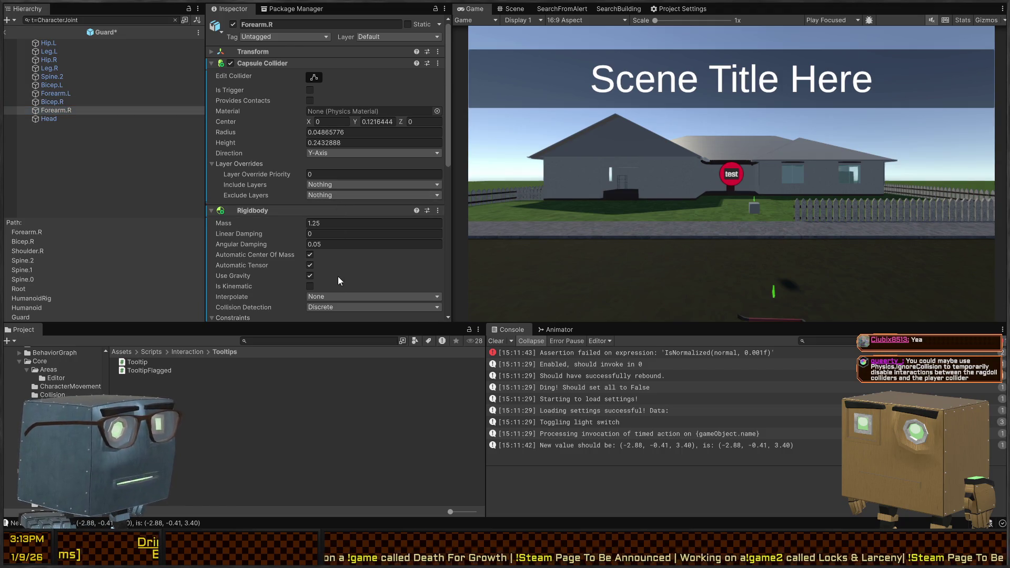
left_click(328, 295)
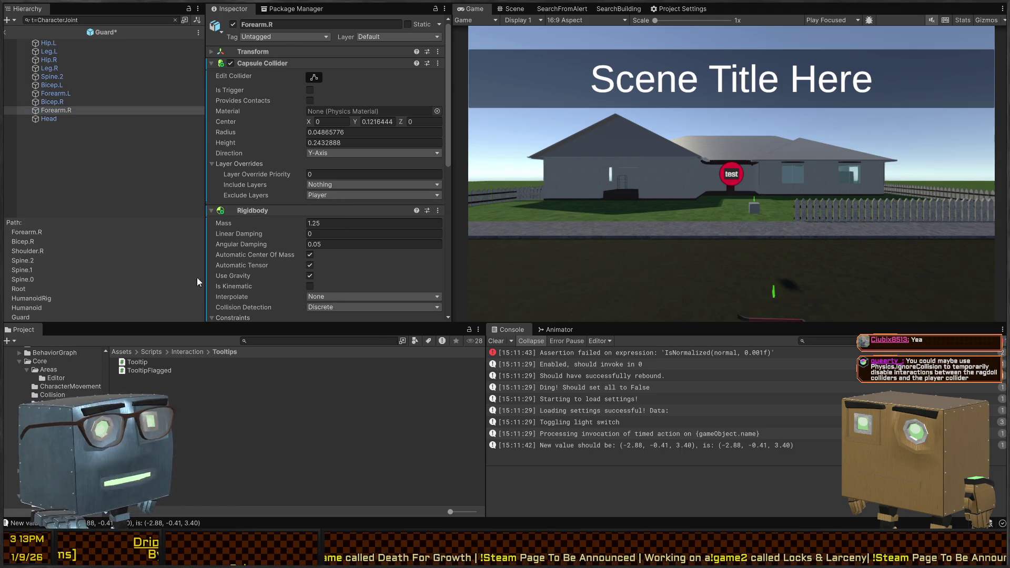
left_click(42, 118)
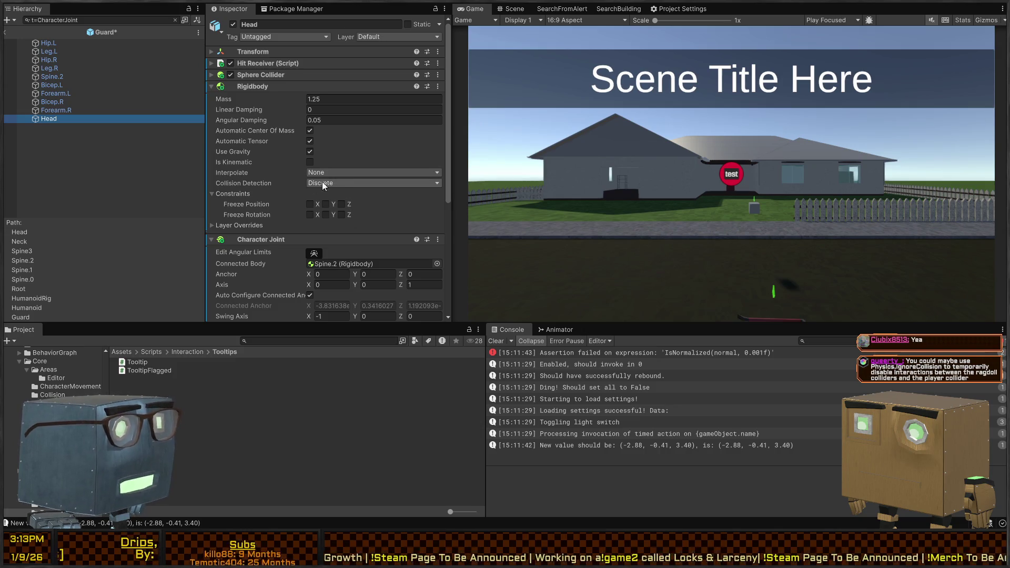
scroll(261, 163, "down", 6)
scroll(264, 176, "up", 6)
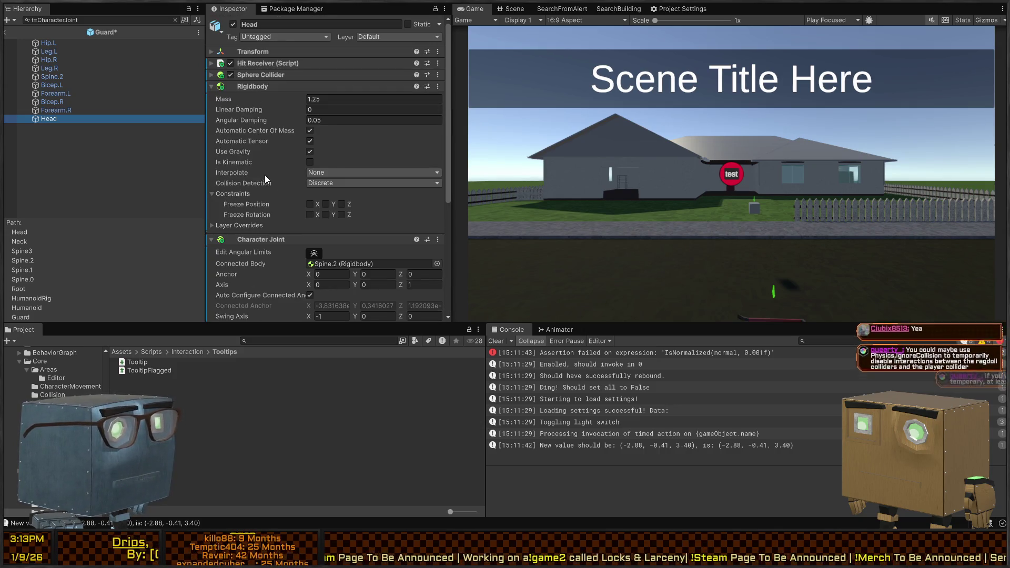
left_click(276, 76)
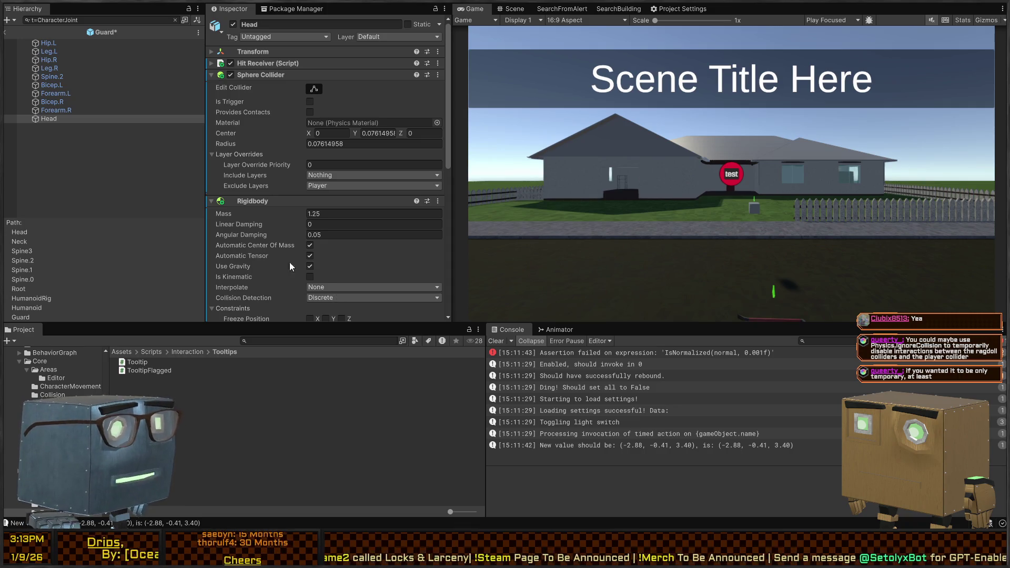
left_click(151, 170)
key("ctrl+s")
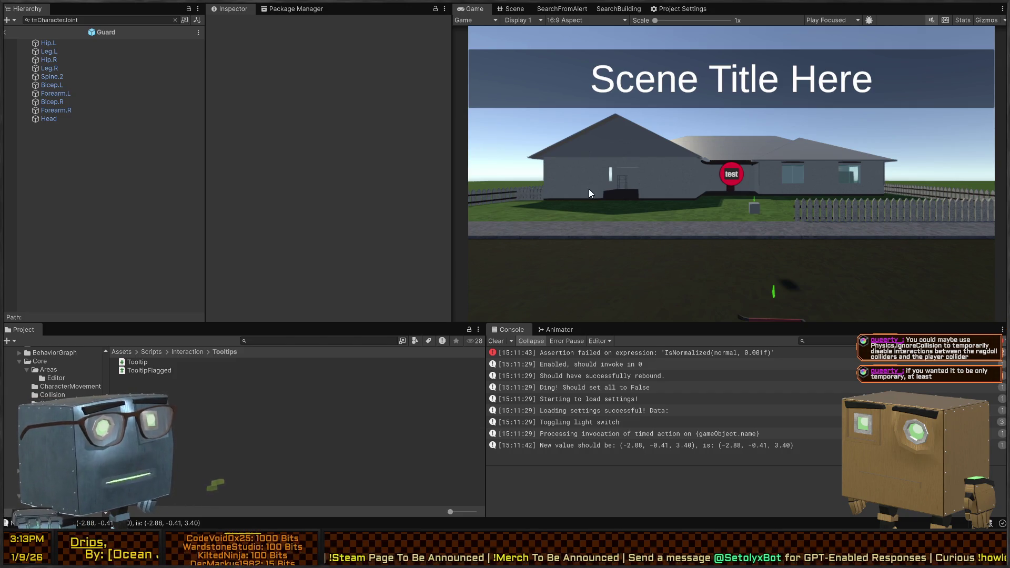
Start Play mode, walk down the road to the ragdoll and pick it up with F.
key("ctrl+p")
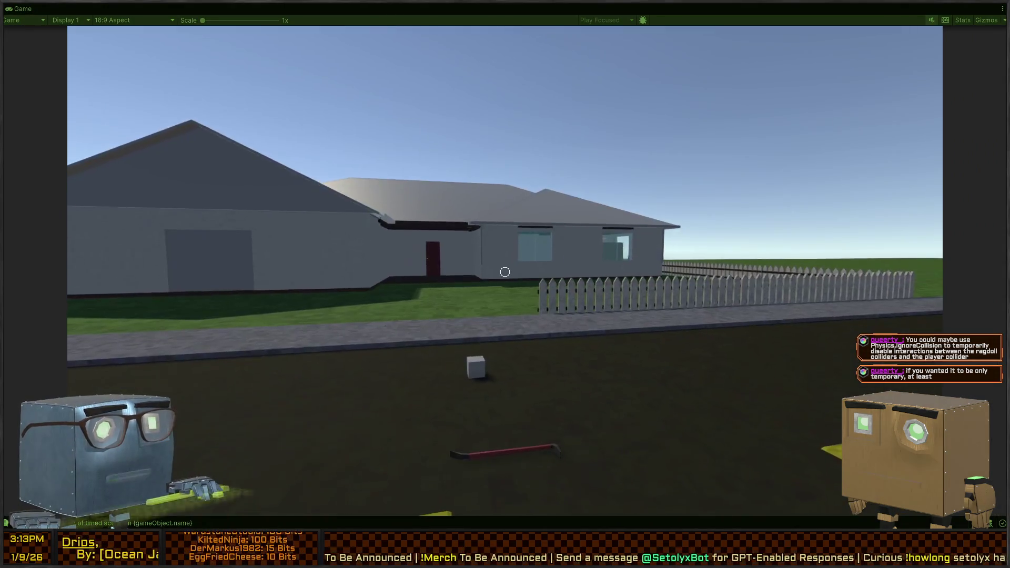
key("w")
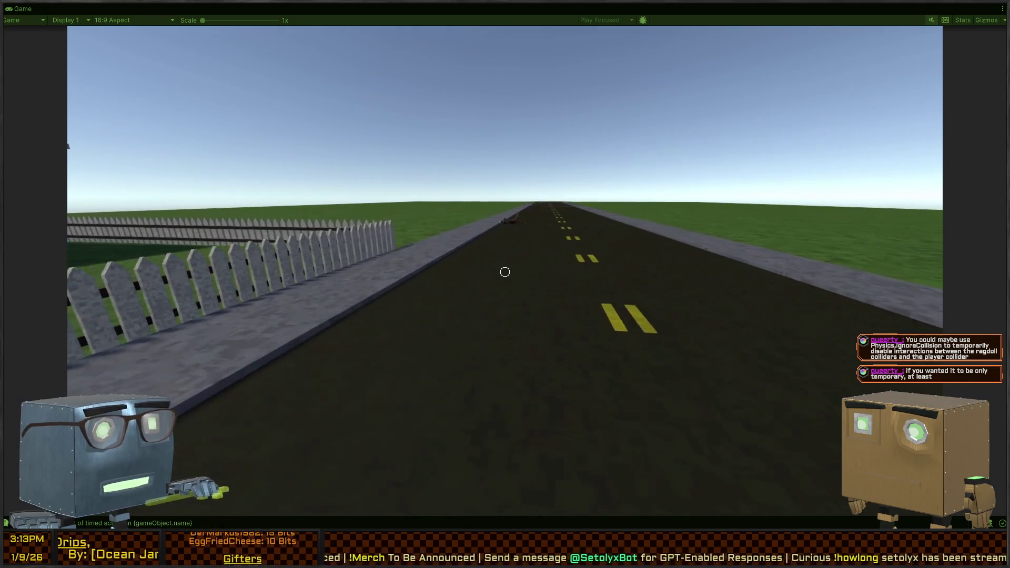
key("w")
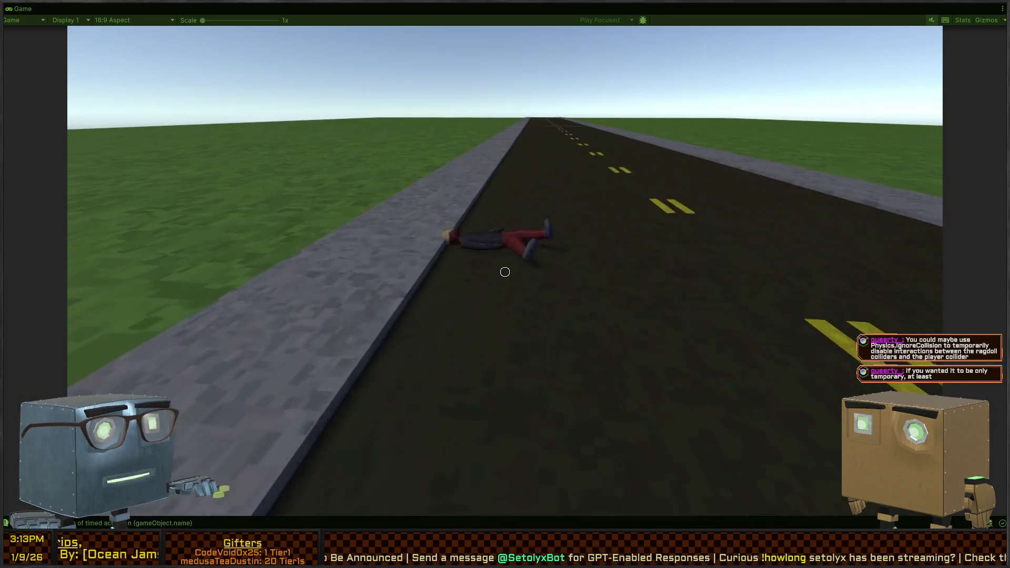
key("w")
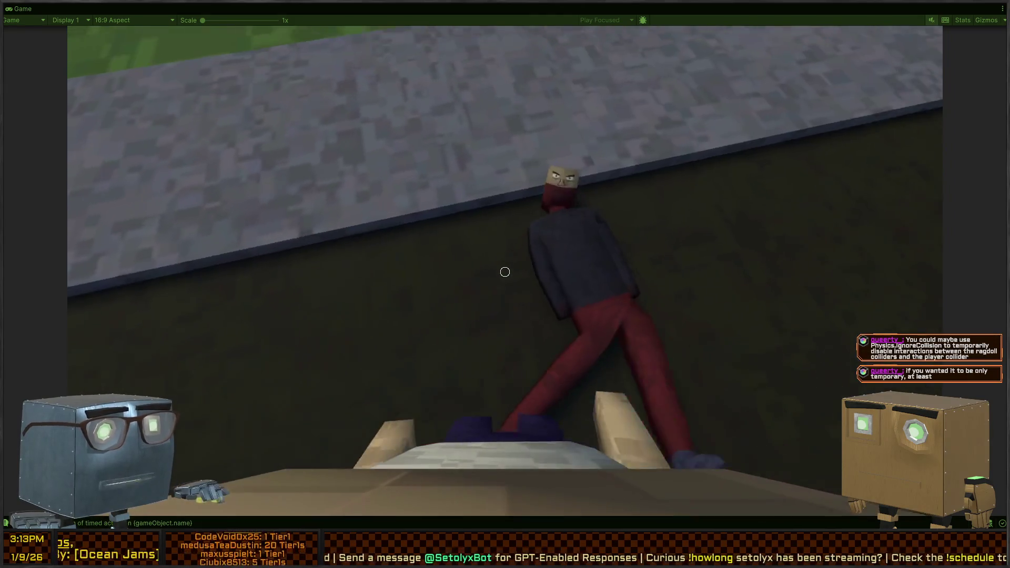
key("w")
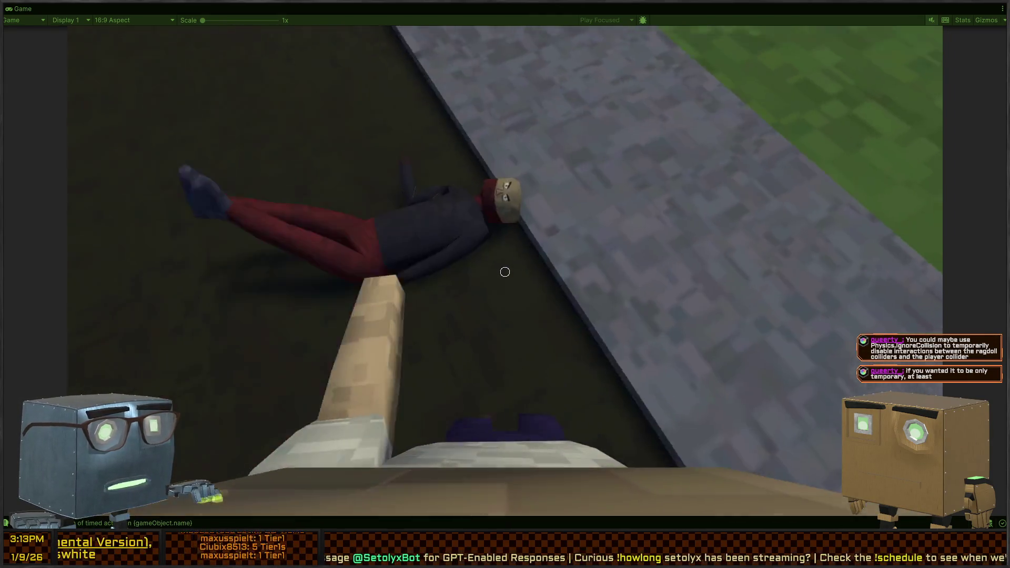
key("f")
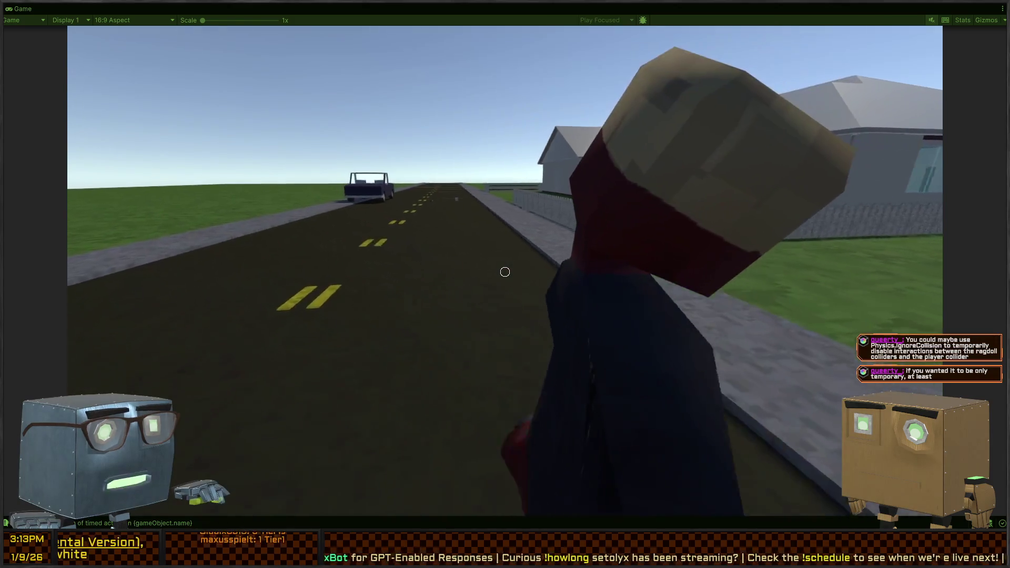
Carry the ragdoll across the lawn into the house toward the red door.
key("w")
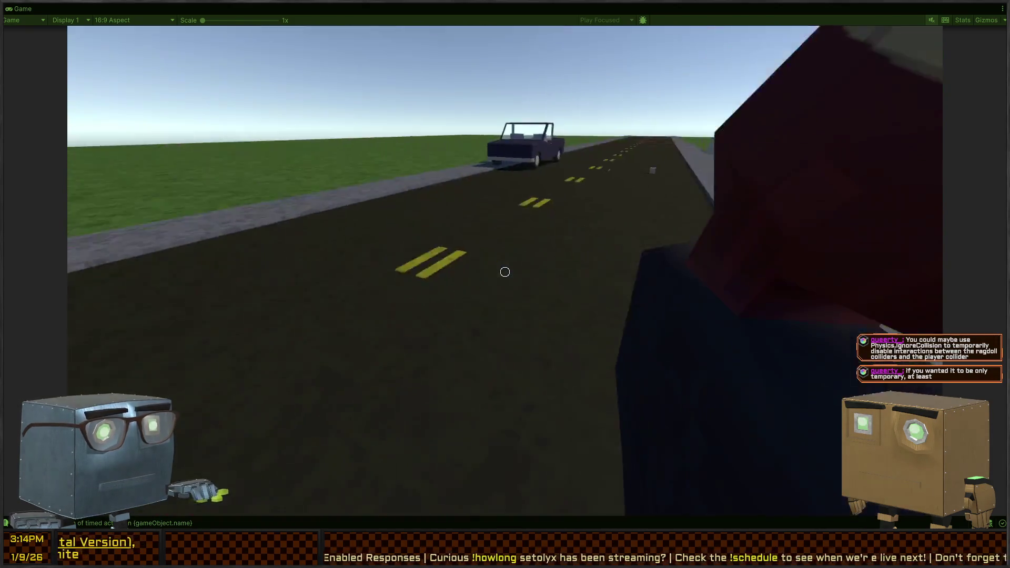
key("w")
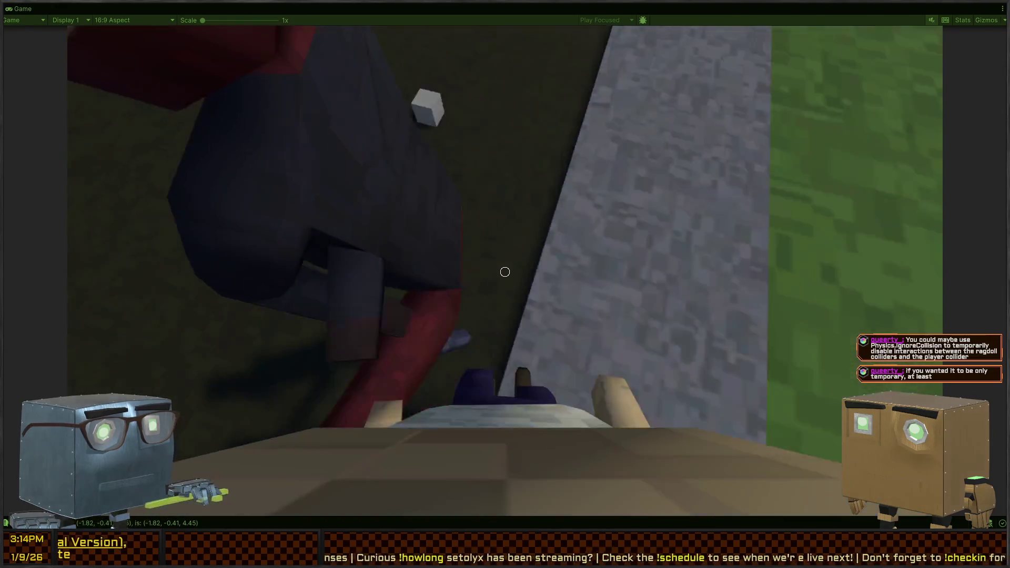
key("w")
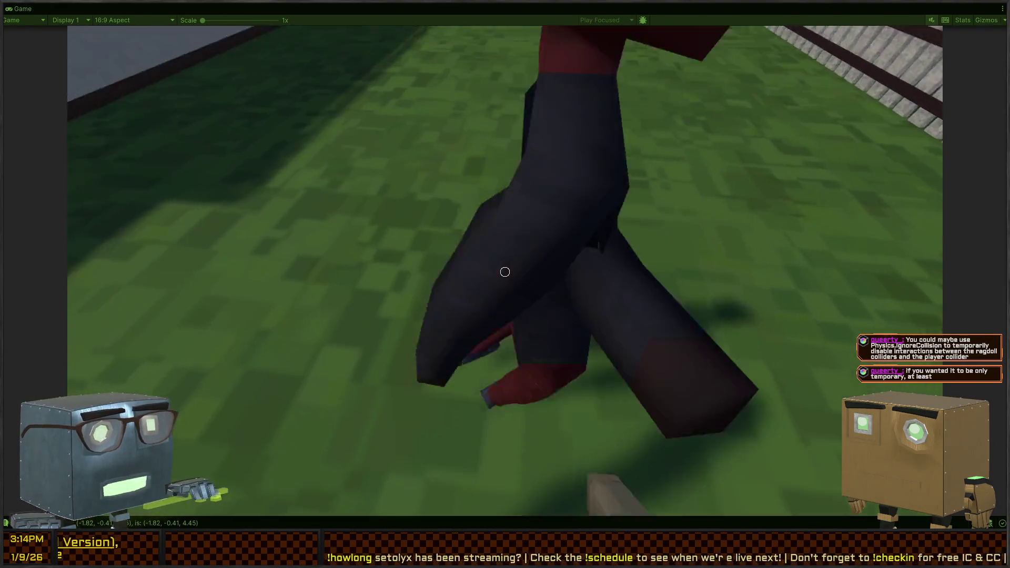
key("w")
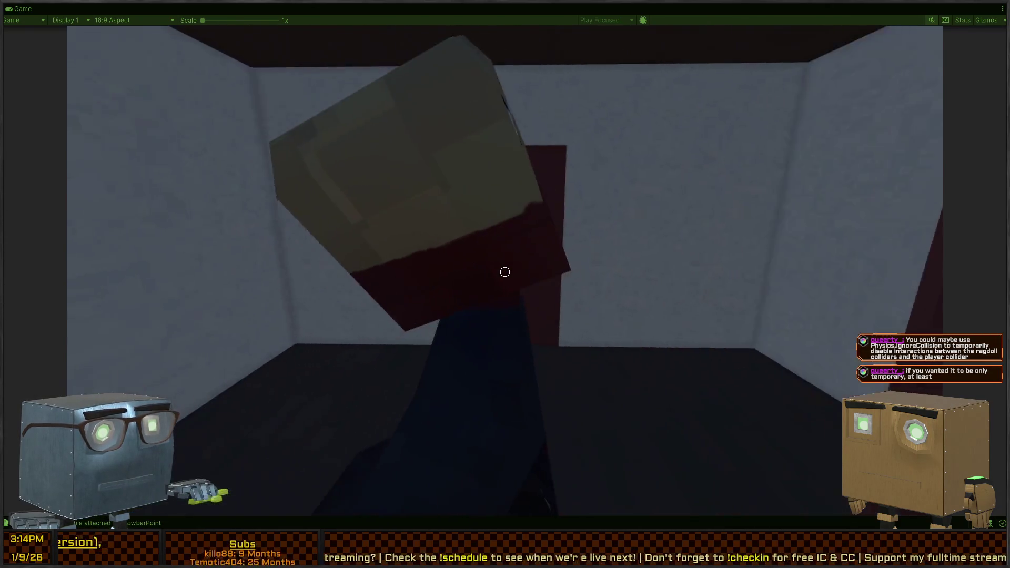
key("w")
key("w")
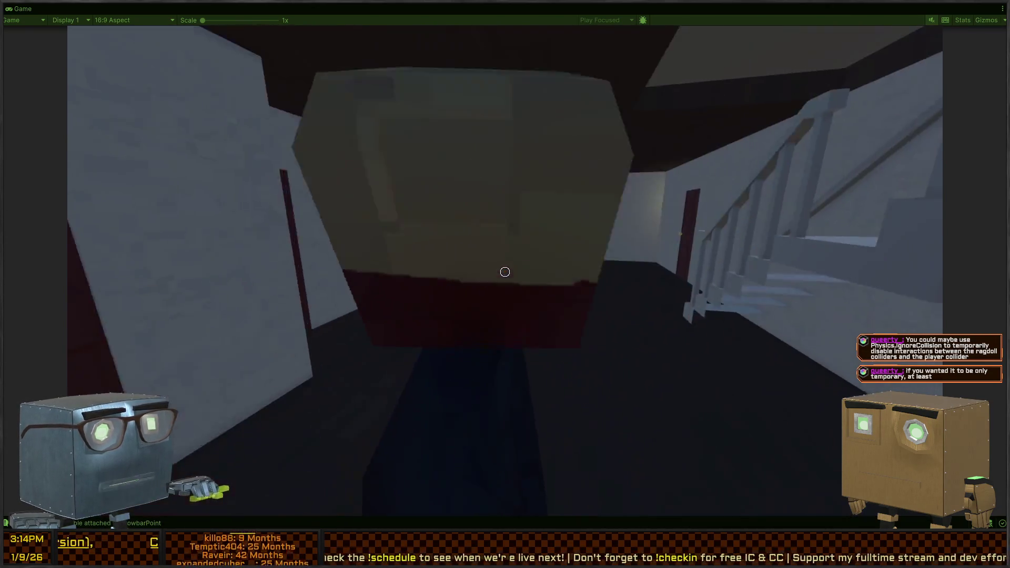
key("w")
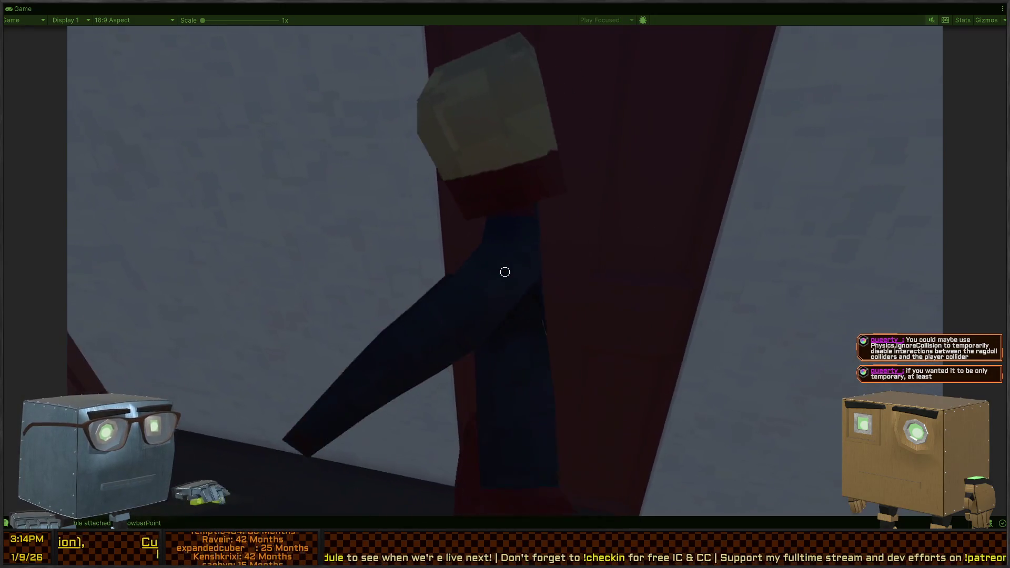
key("w")
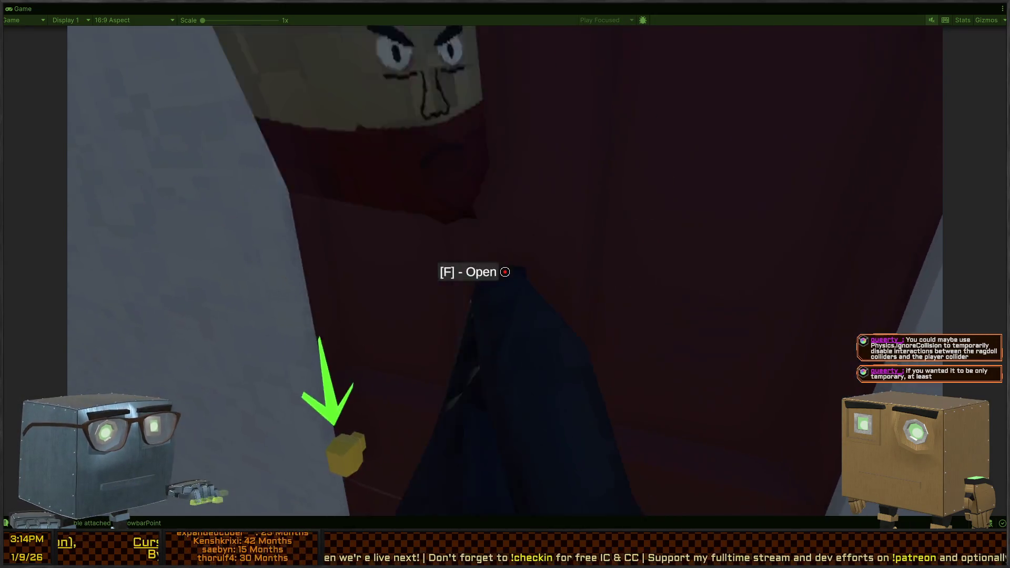
key("w")
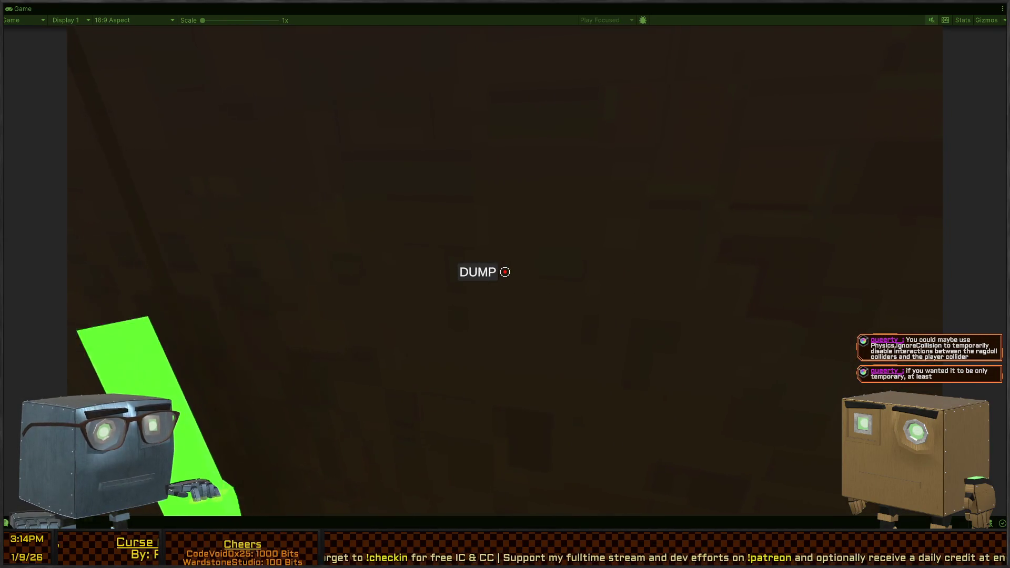
Dump the ragdoll at the disposal spot, check it, and stop Play mode.
key("e")
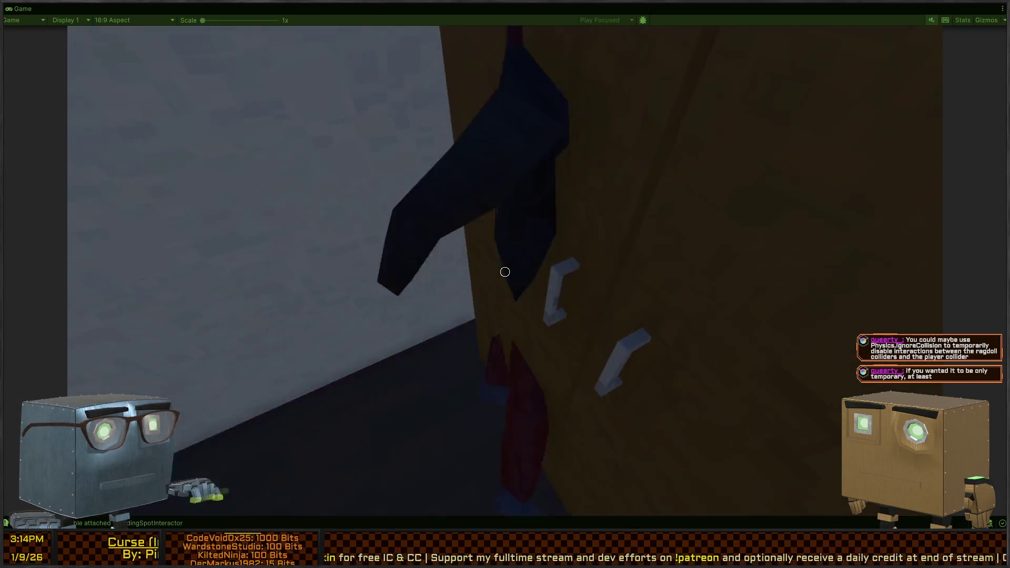
key("e")
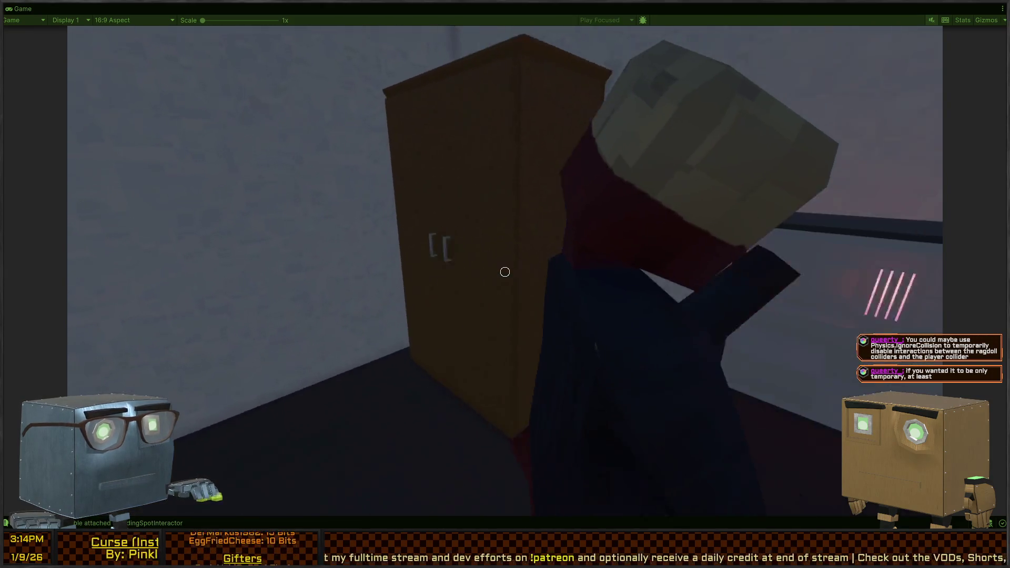
key("ctrl+p")
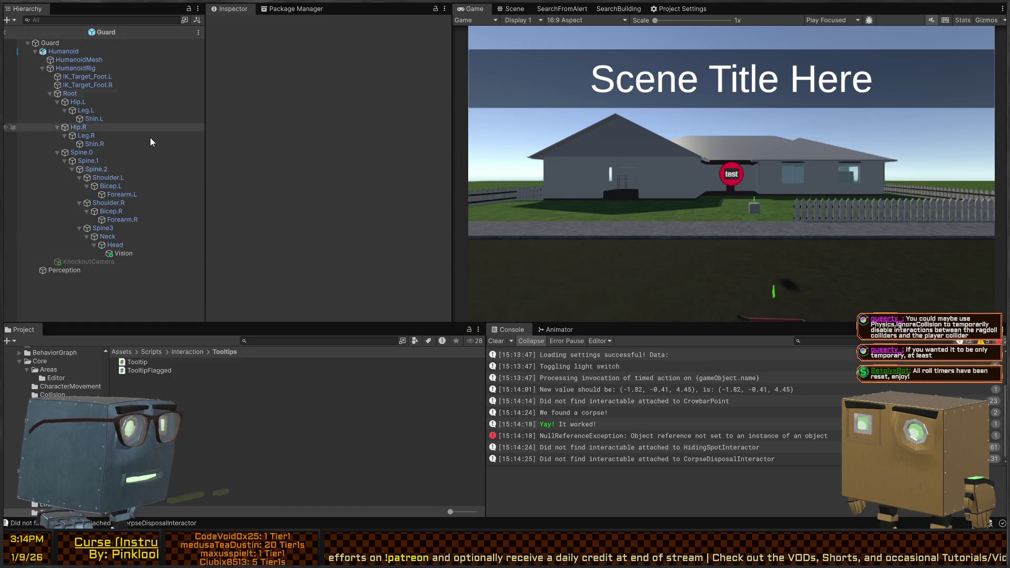
Inspect the guard's Vision and root Guard objects, then exit the Guard prefab to the scene.
left_click(124, 255)
left_click(78, 270)
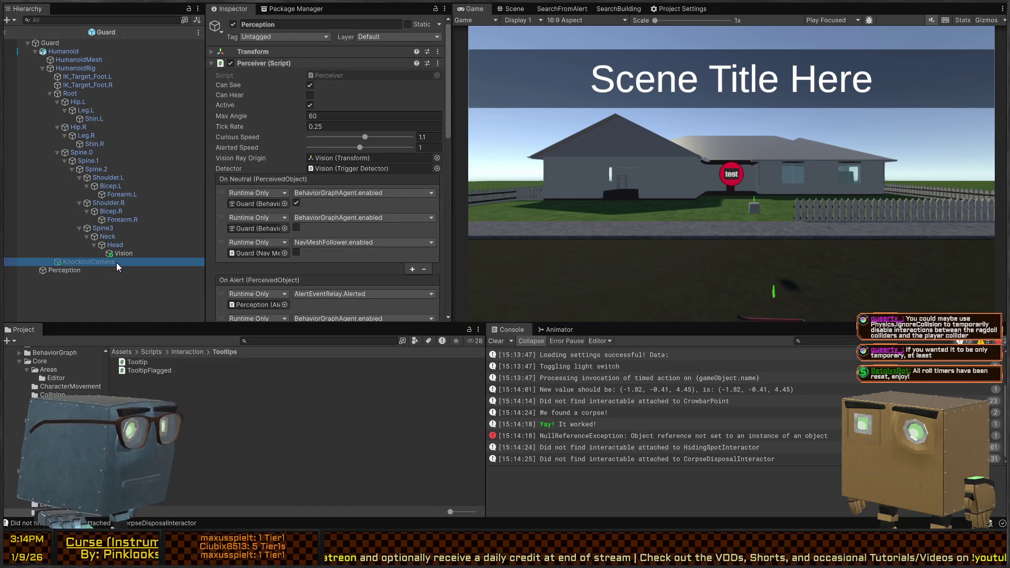
left_click(129, 253)
left_click(64, 42)
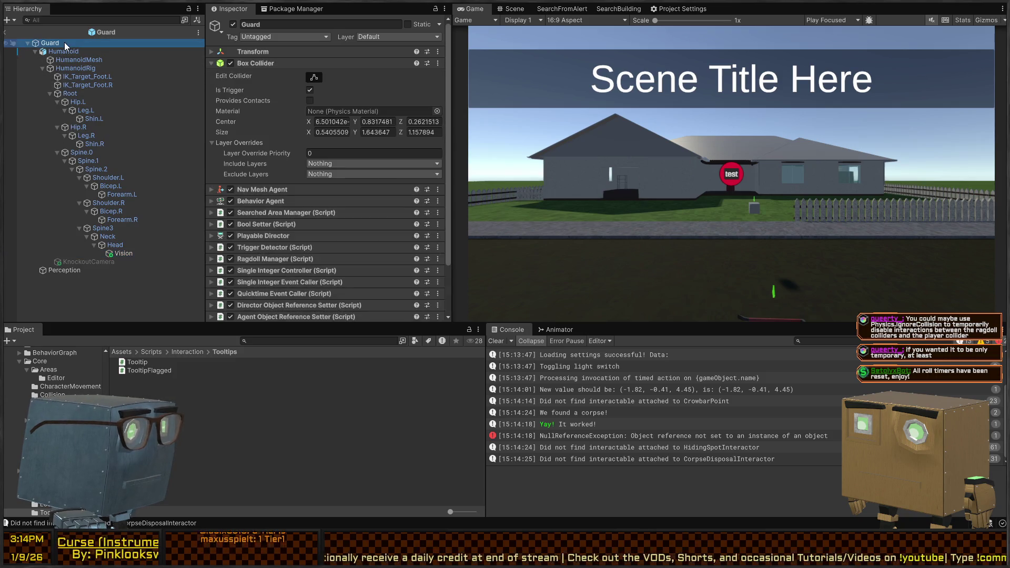
left_click(7, 32)
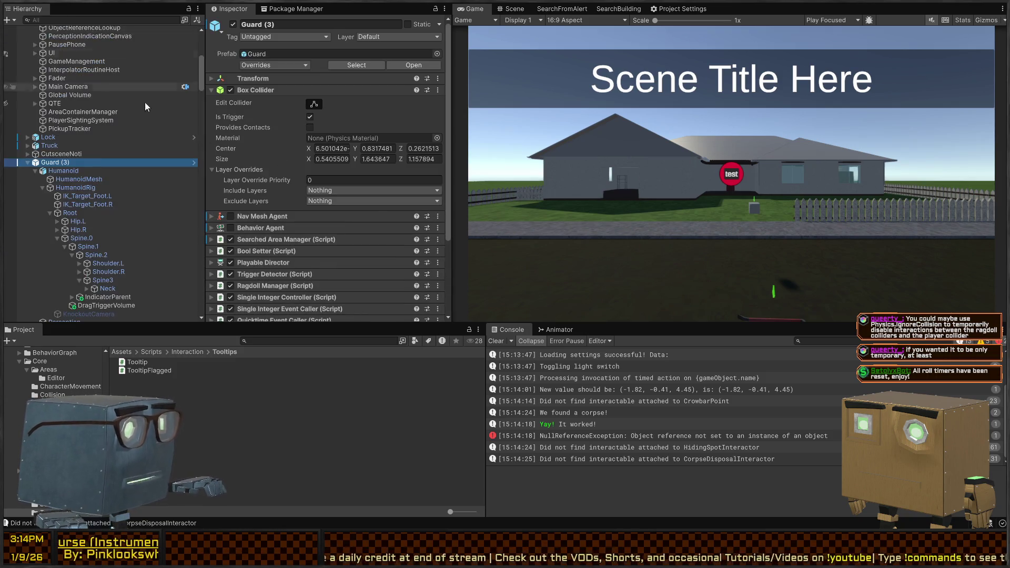
Inspect Guard (3)'s IndicatorParent, Spine.2 collider and rigidbody, and Spine.1 drag interactable settings.
scroll(343, 194, "down", 5)
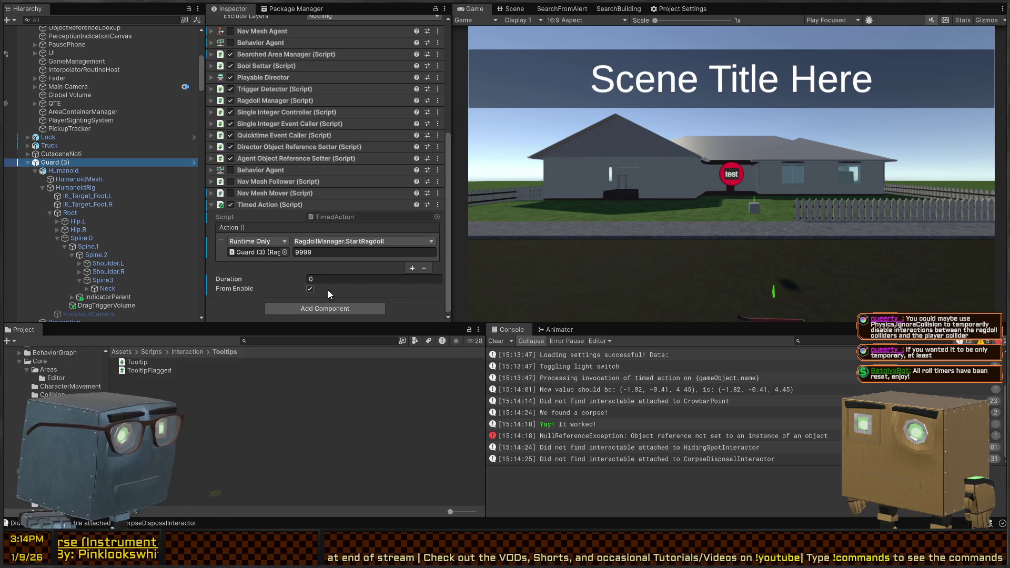
scroll(93, 232, "down", 5)
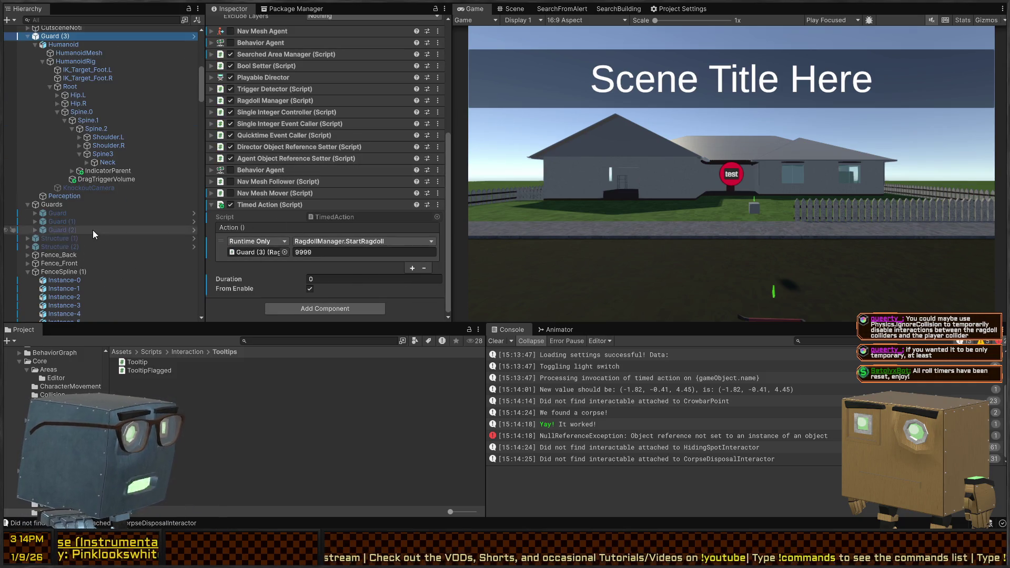
left_click(106, 174)
left_click(102, 181)
left_click(111, 170)
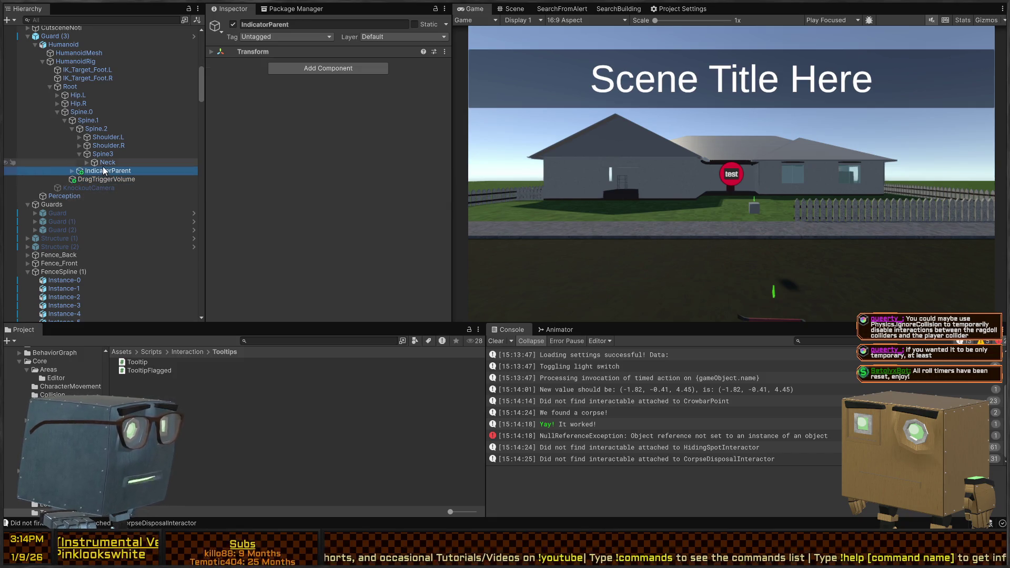
left_click(107, 162)
left_click(87, 120)
left_click(96, 128)
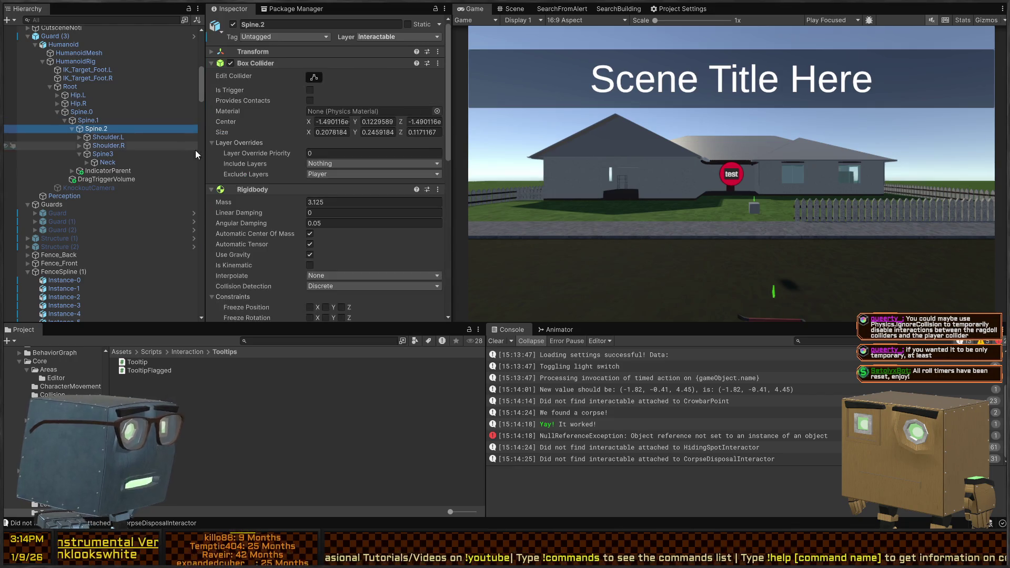
scroll(232, 164, "down", 6)
left_click(92, 121)
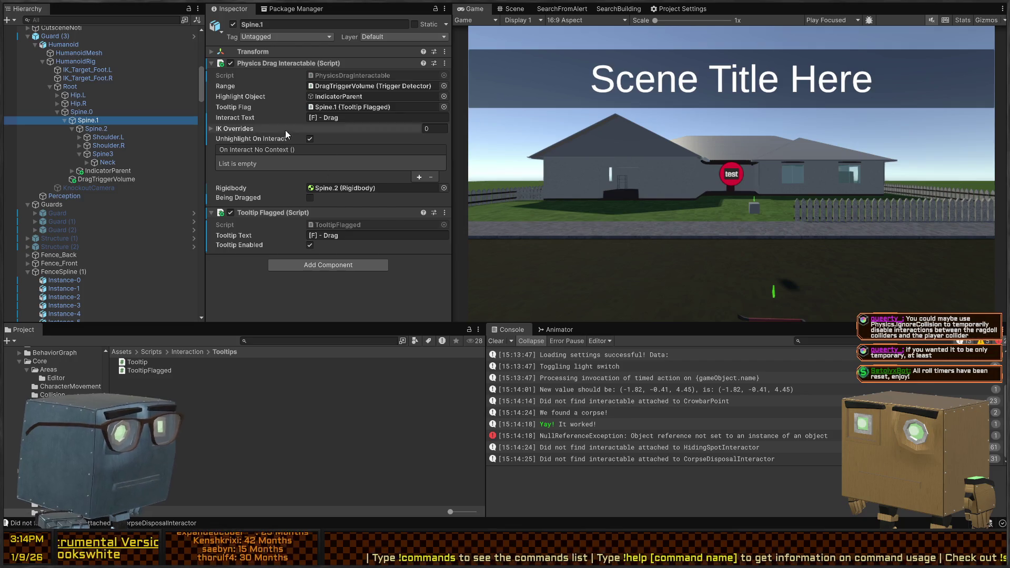
left_click(100, 131)
Assign Guard (3)'s Ragdoll Manager to Spine.2's Corpse Marker Ragdoll field, then maximize the Game view.
scroll(307, 144, "down", 10)
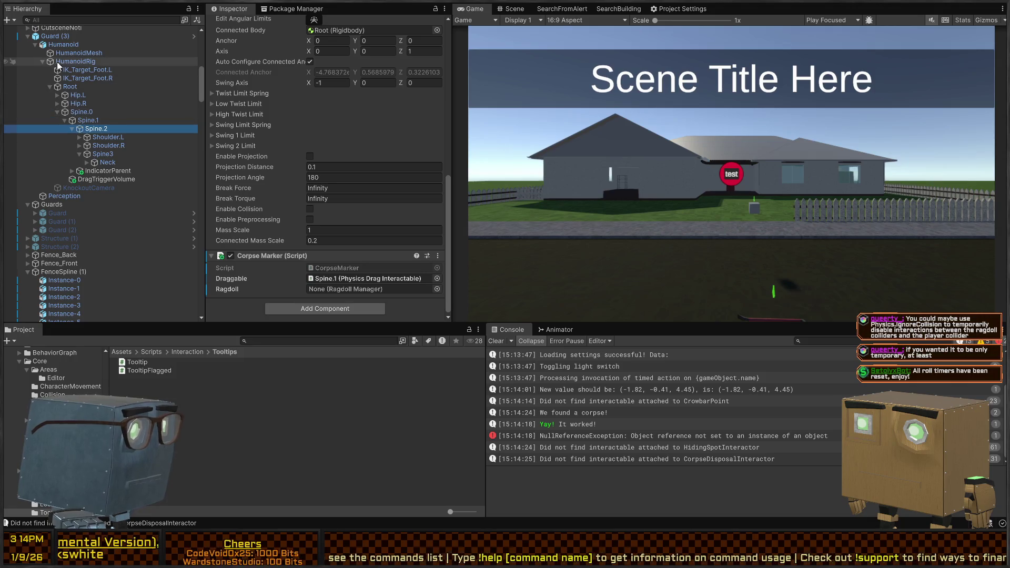
scroll(56, 62, "up", 3)
left_click(345, 278)
left_click_drag(347, 290, 345, 289)
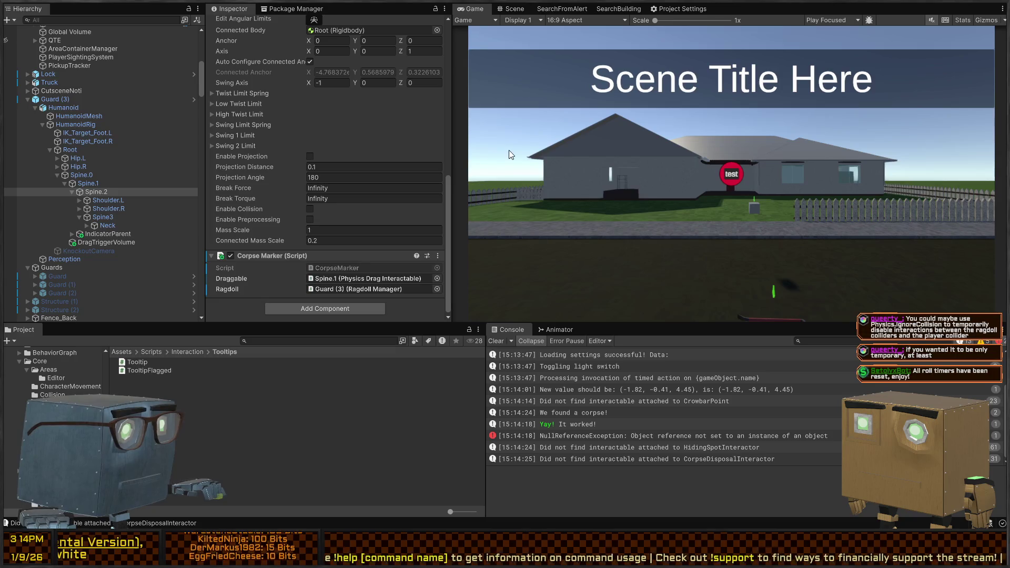
key("shift+space")
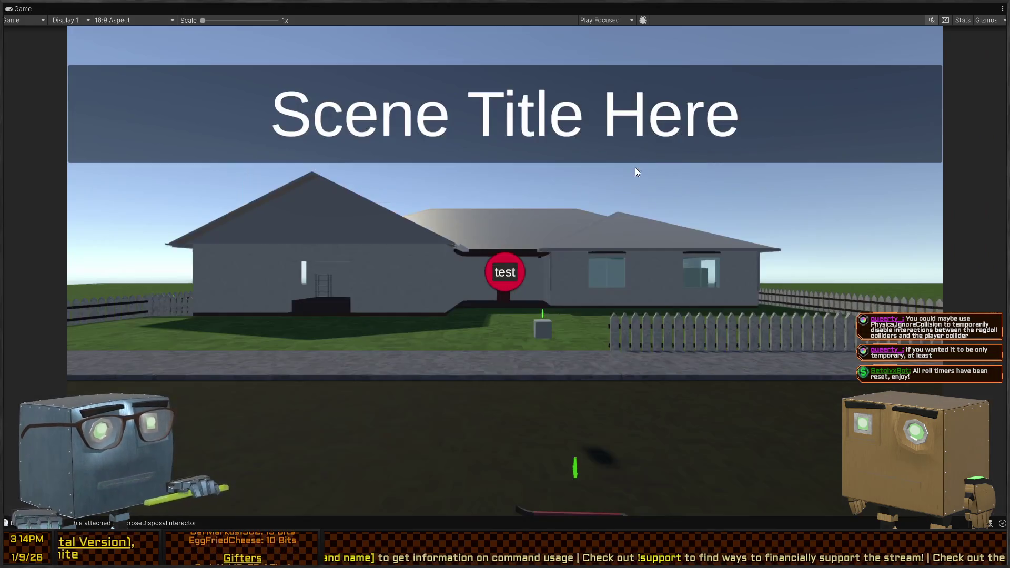
Start Play mode, walk to the ragdoll on the road and pick it up with F.
key("ctrl+p")
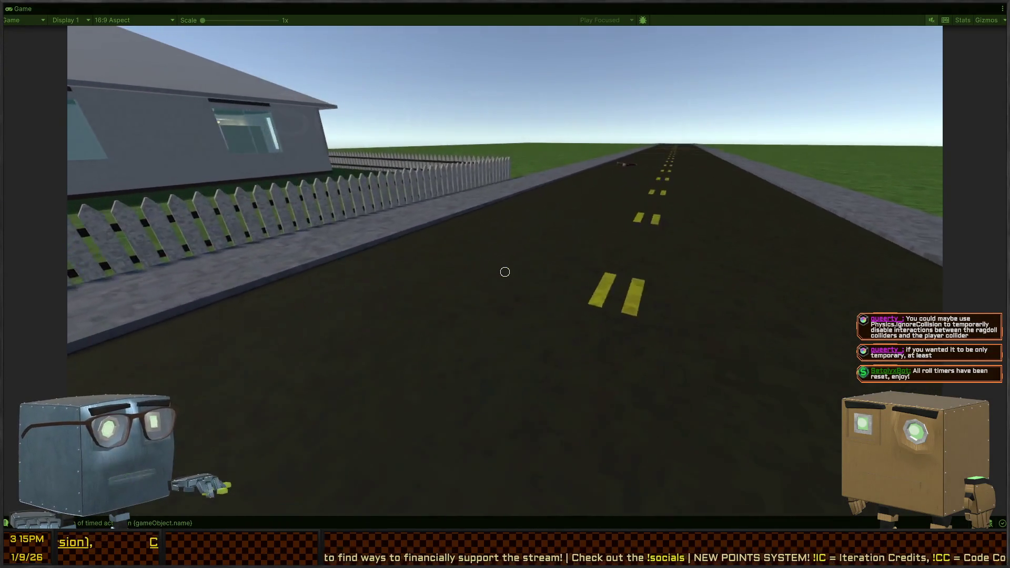
key("w")
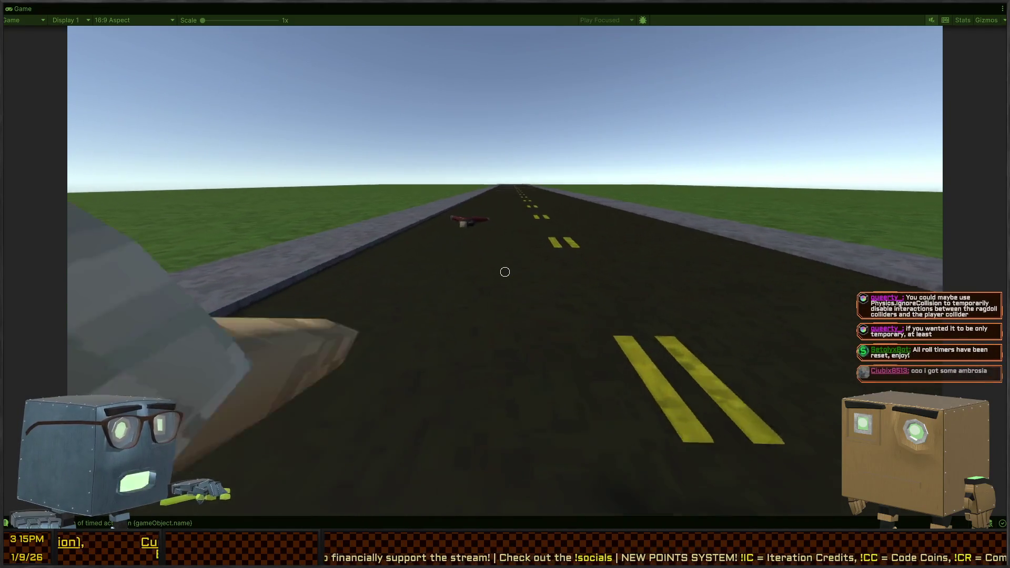
key("w")
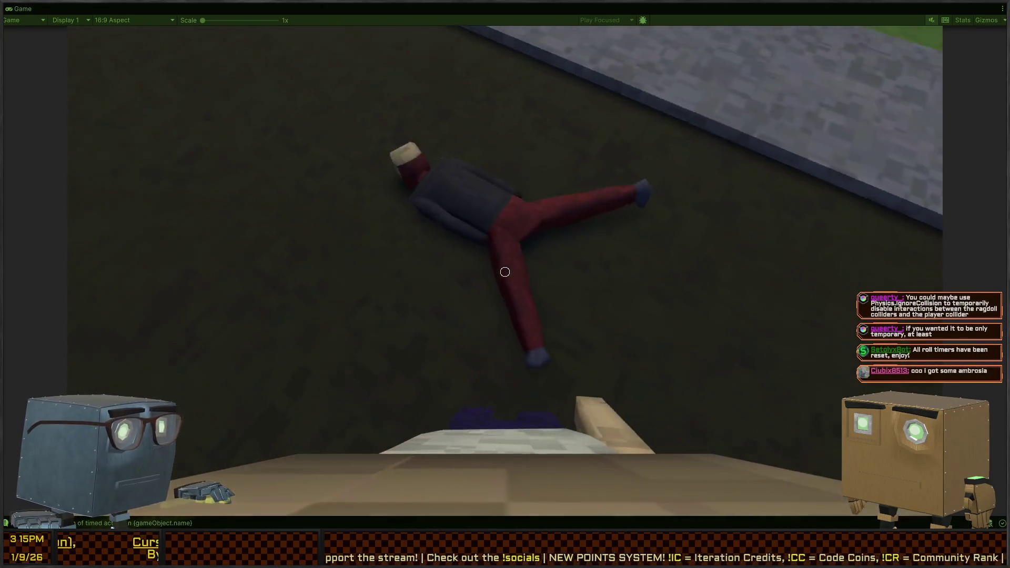
key("f")
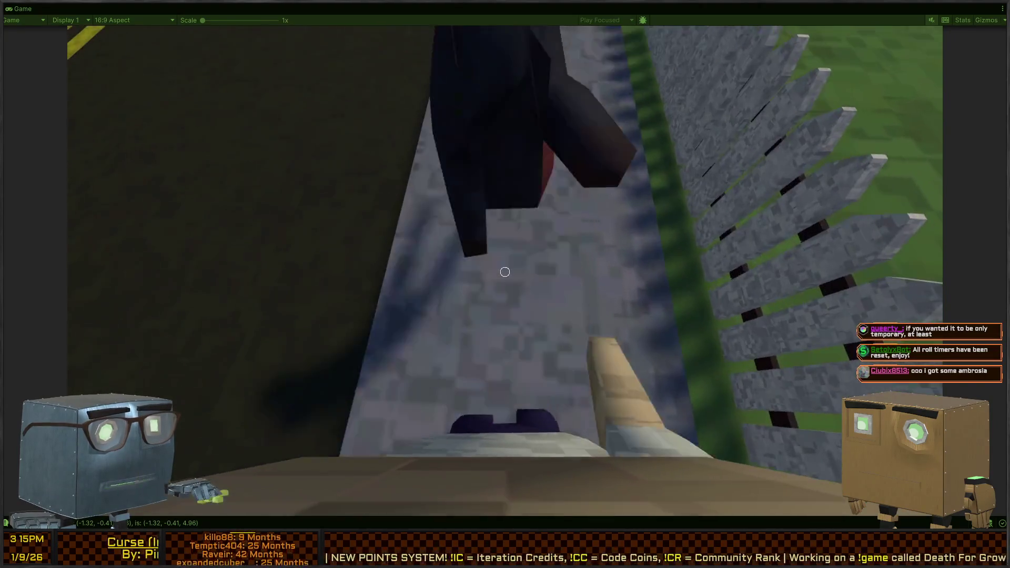
Carry the ragdoll into the house, through the first red door, and look around the room.
key("w")
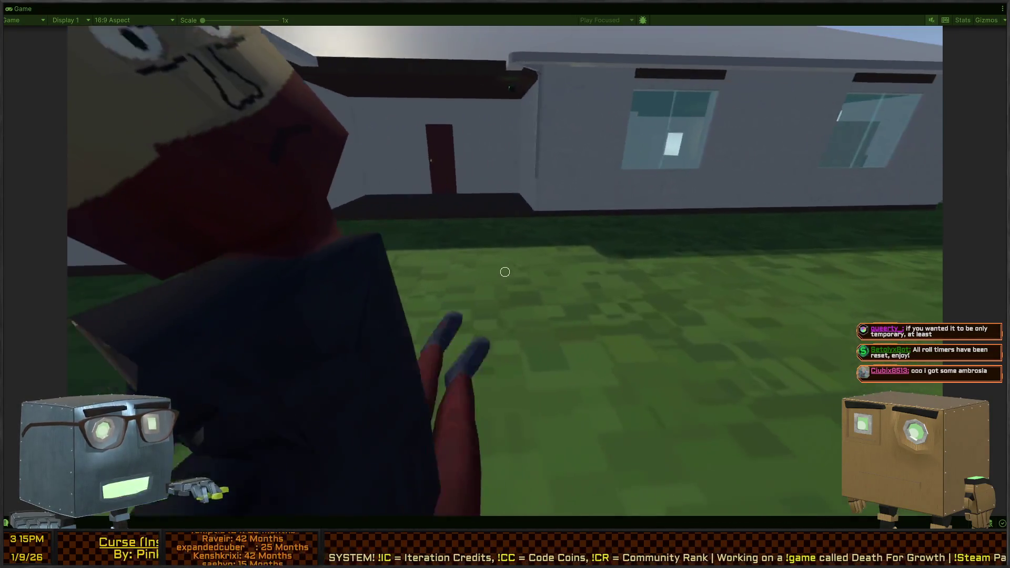
key("w")
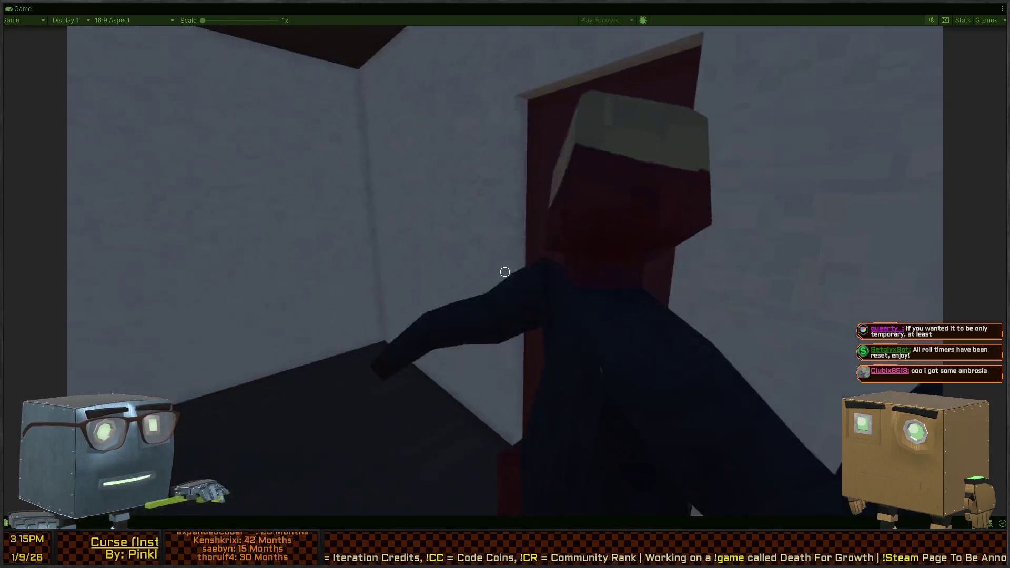
key("f")
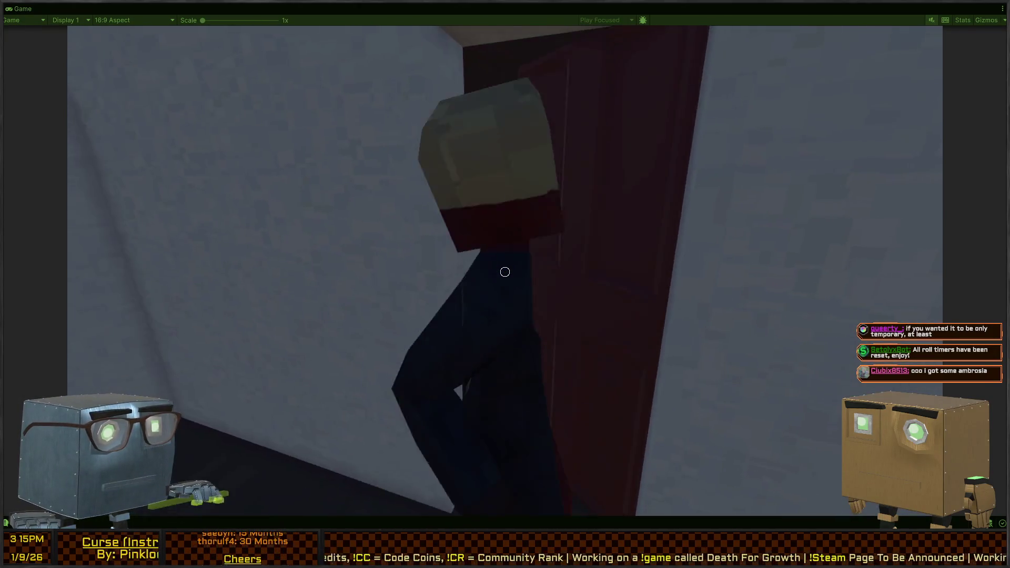
key("w")
key("w")
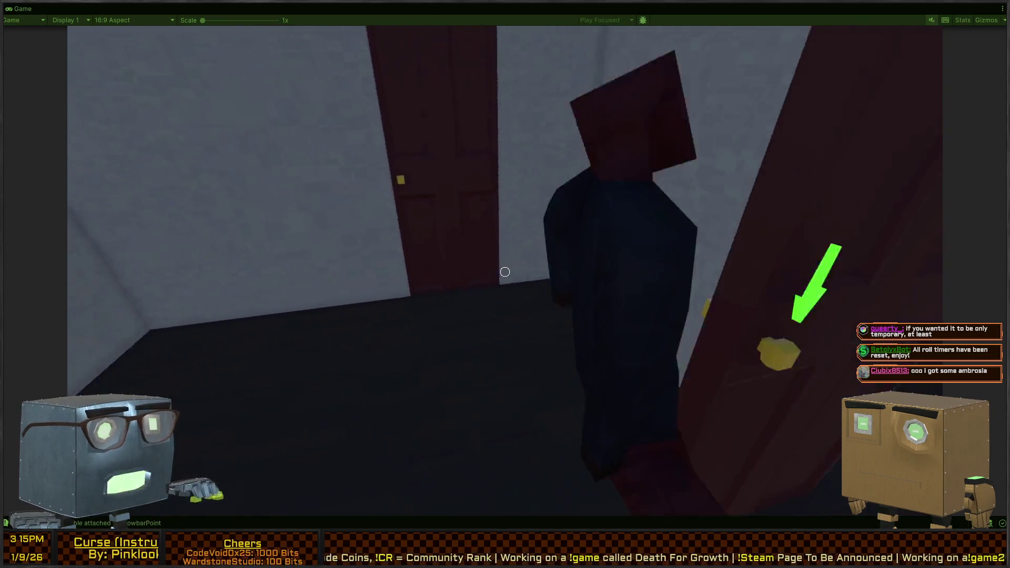
key("s")
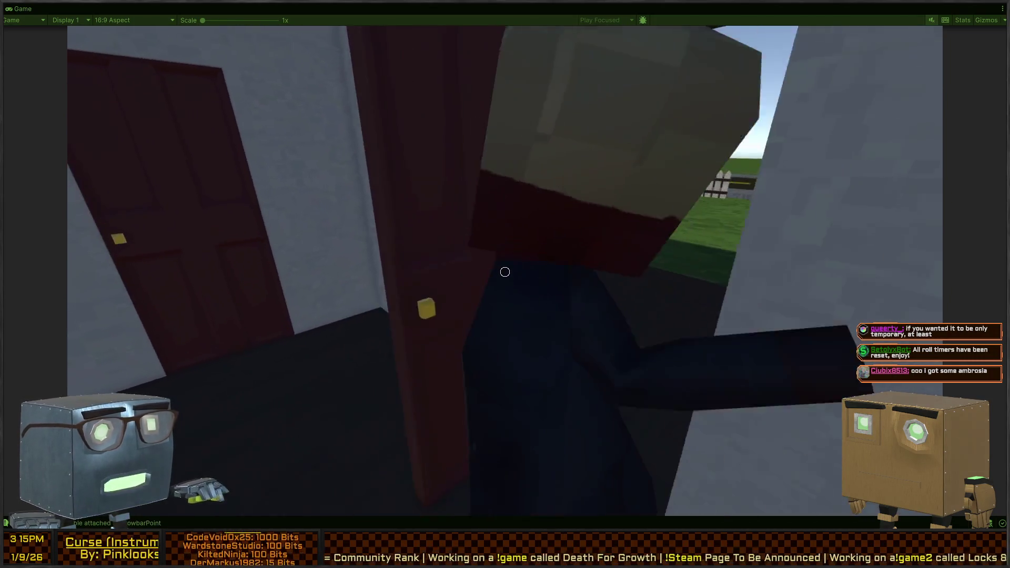
key("w")
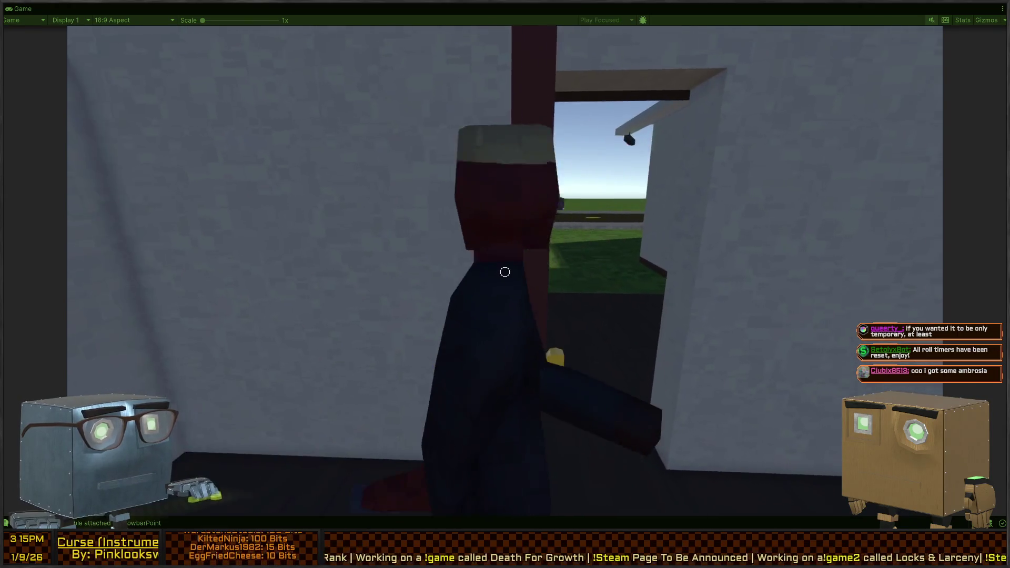
key("d")
key("w")
key("w")
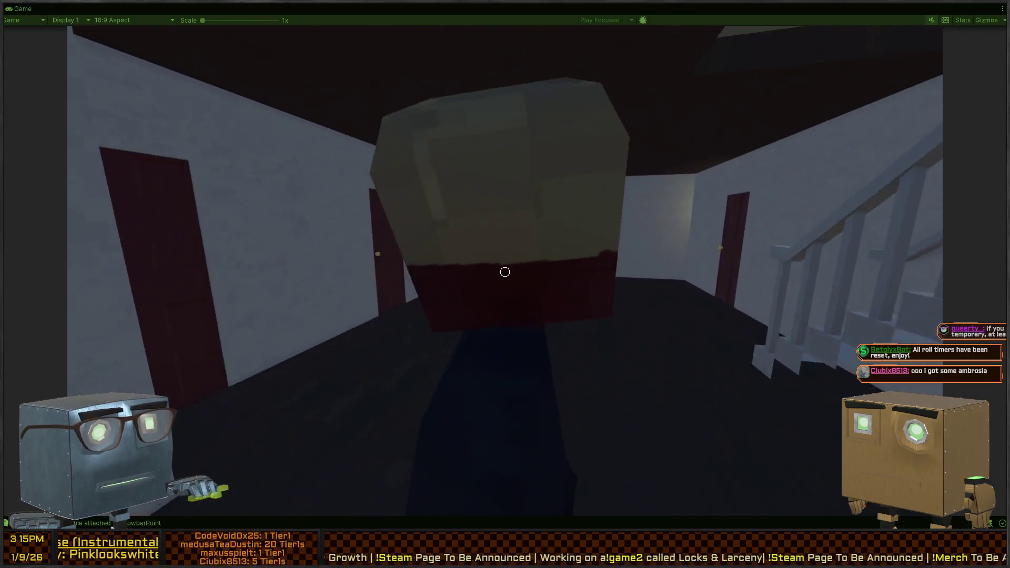
Open the next red door and dump the ragdoll into the bedroom wardrobe.
key("w")
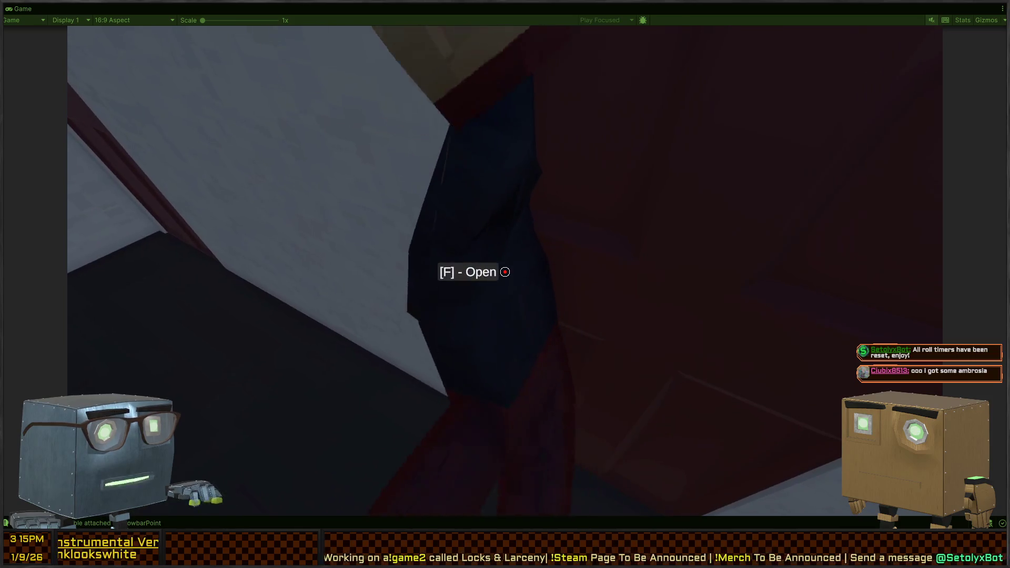
key("f")
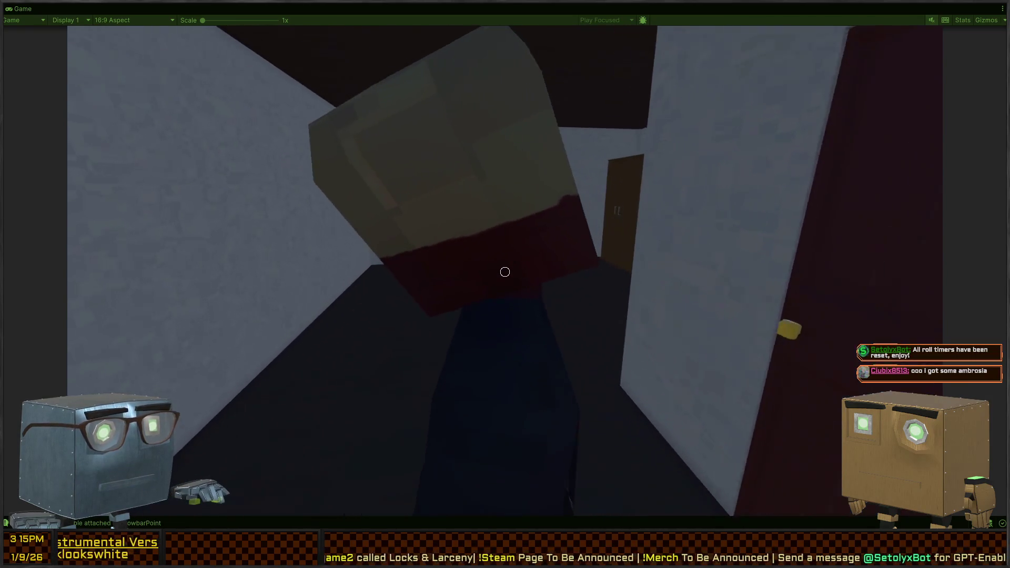
key("w")
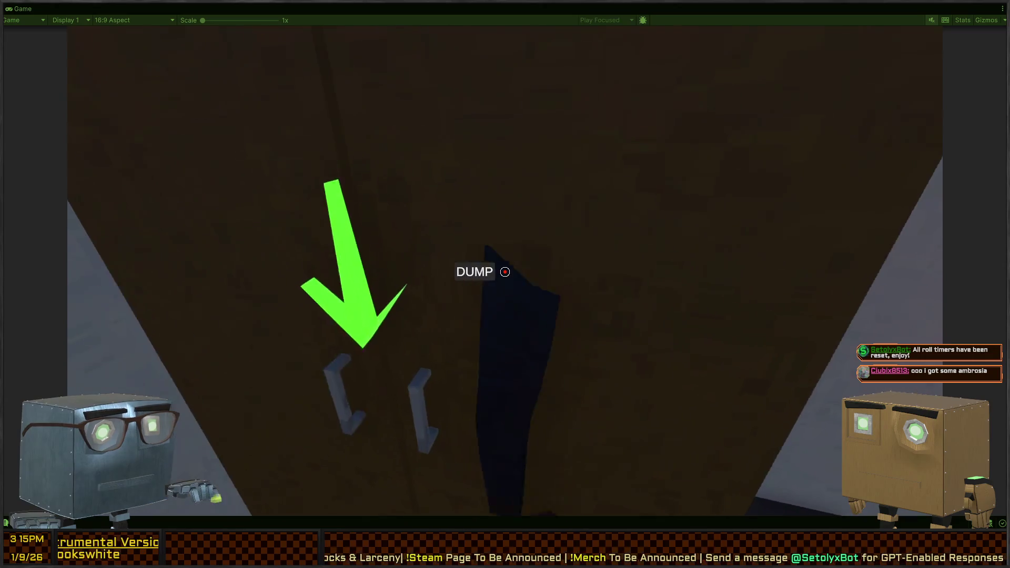
left_click(506, 272)
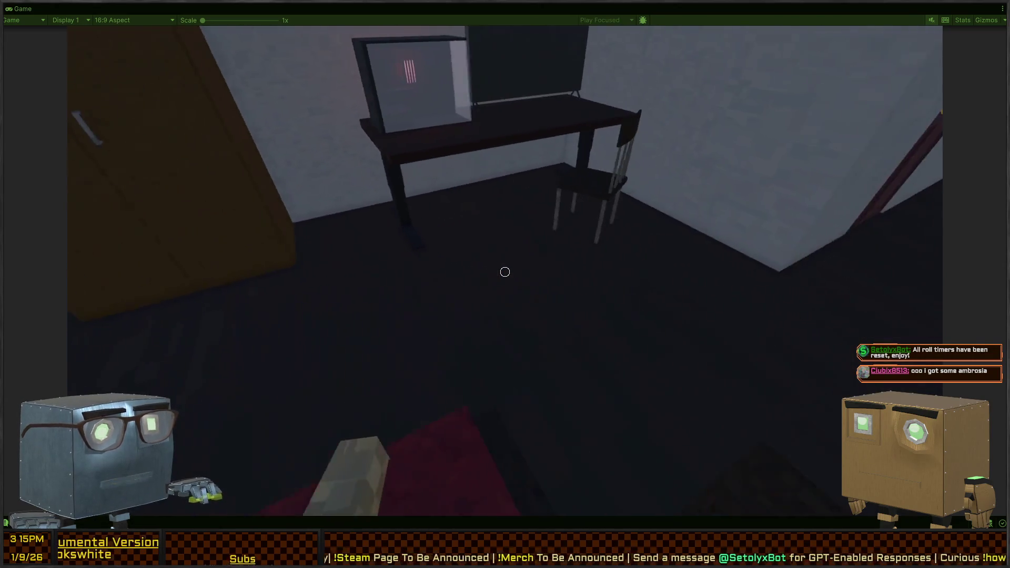
Check the wardrobe doors up close, then walk back out through the hallway and dark room.
key("w")
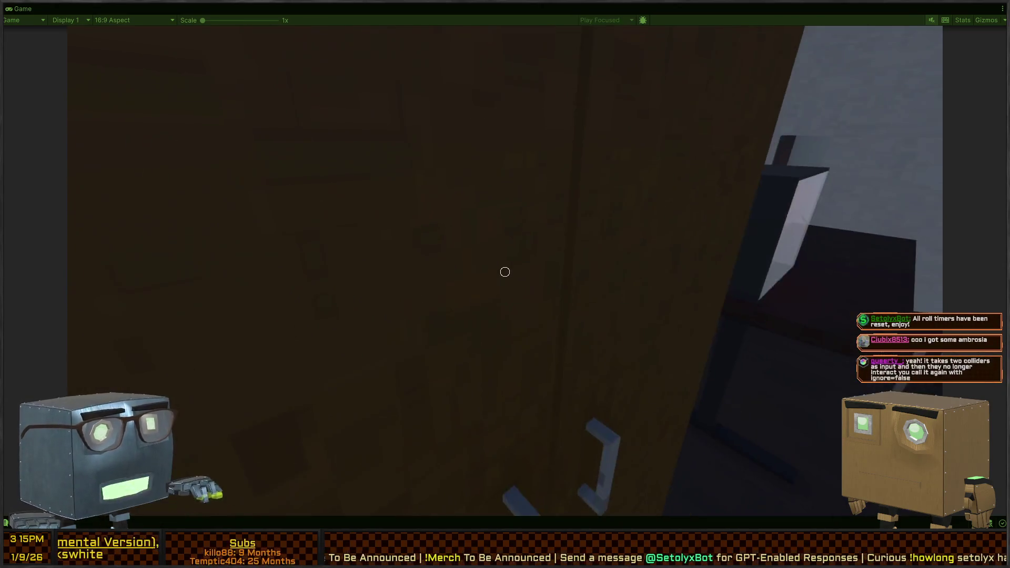
key("s")
key("w")
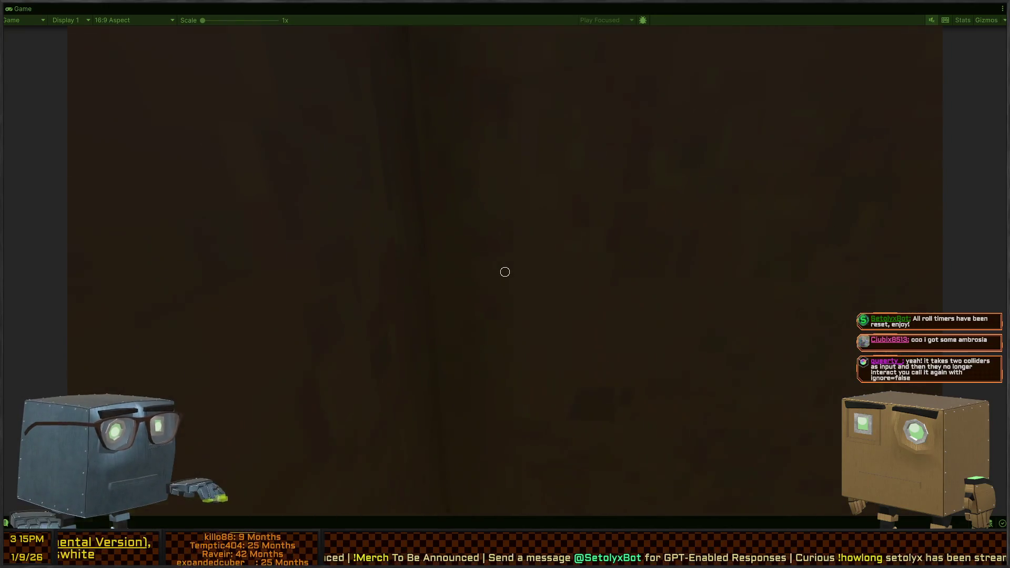
key("s")
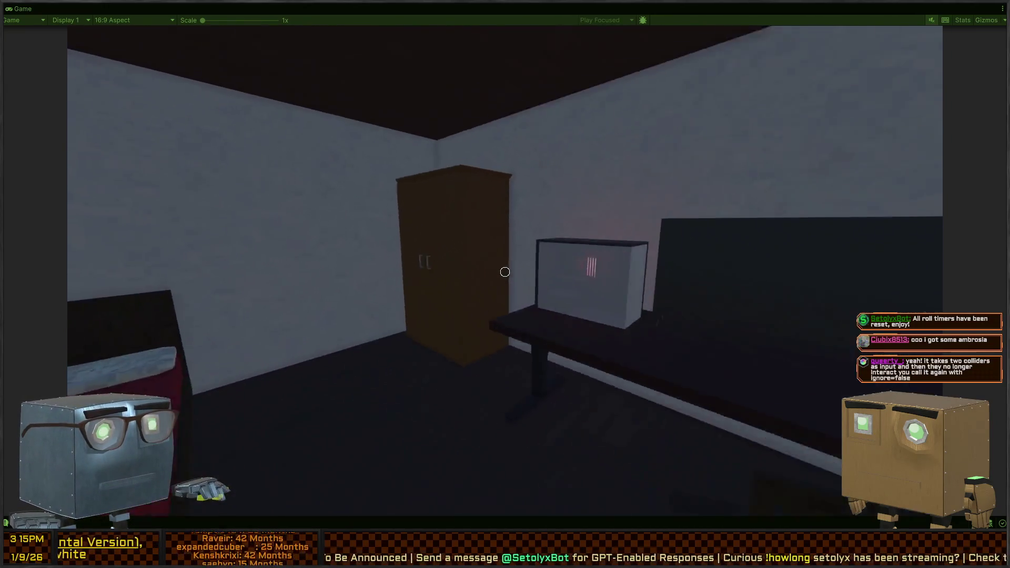
key("w")
key("w")
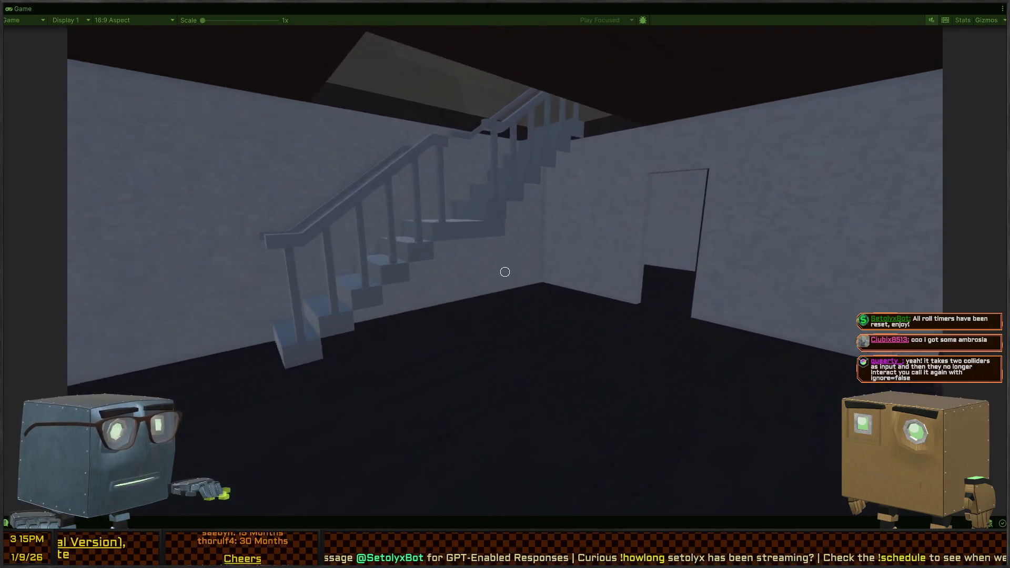
key("w")
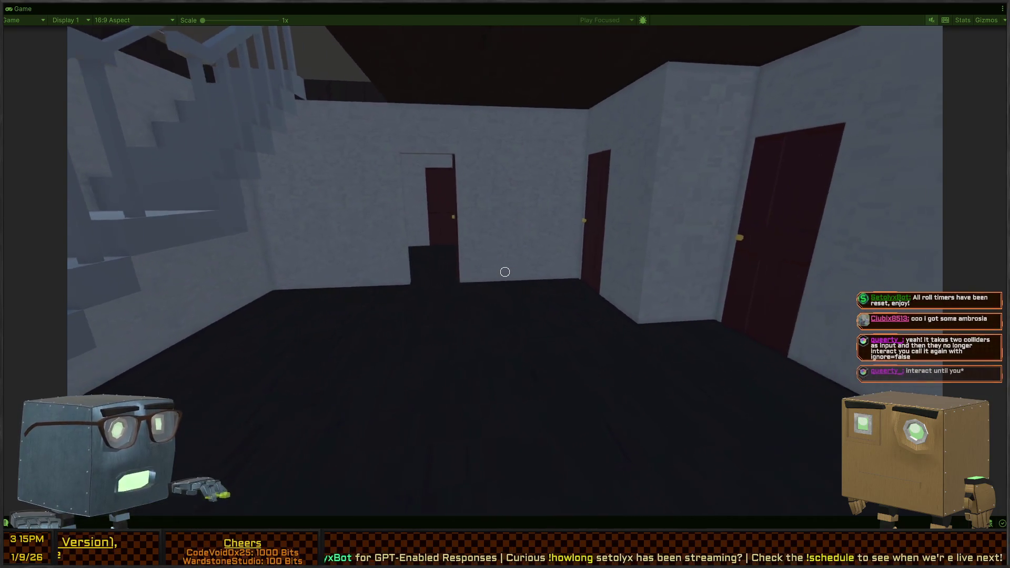
key("w")
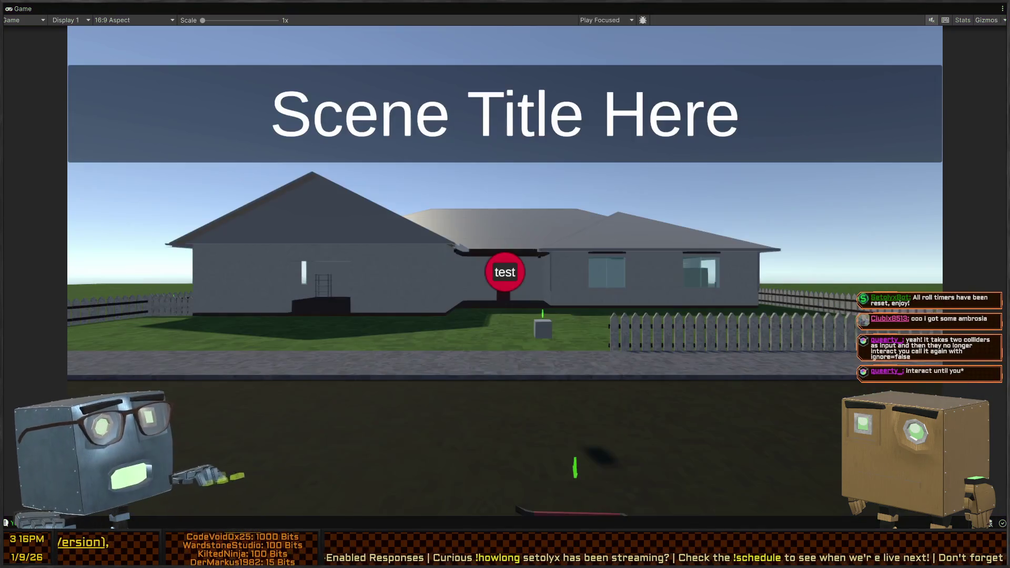
key("alt+Tab")
key("Down")
key("End")
key("Return")
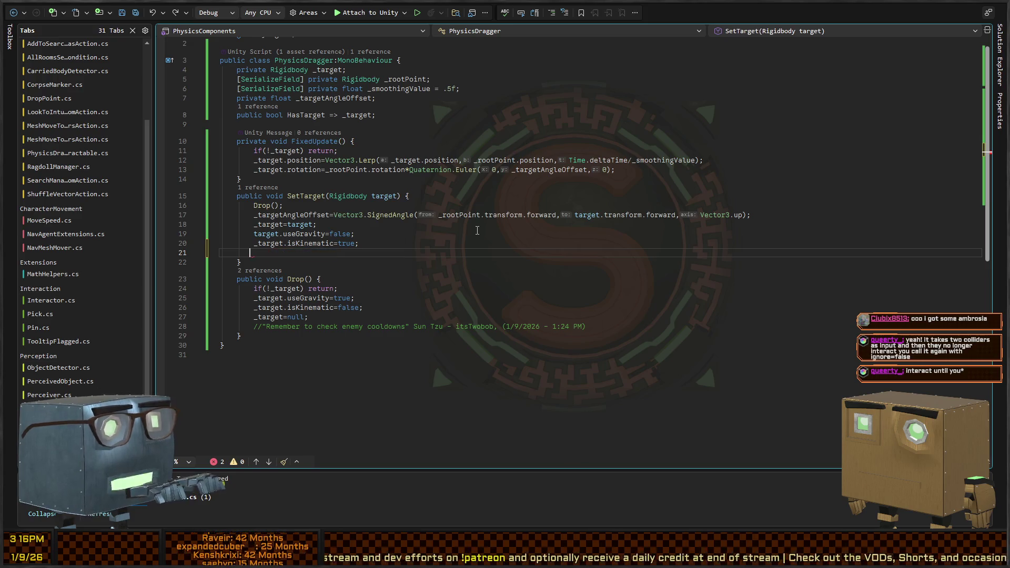
key("BackSpace")
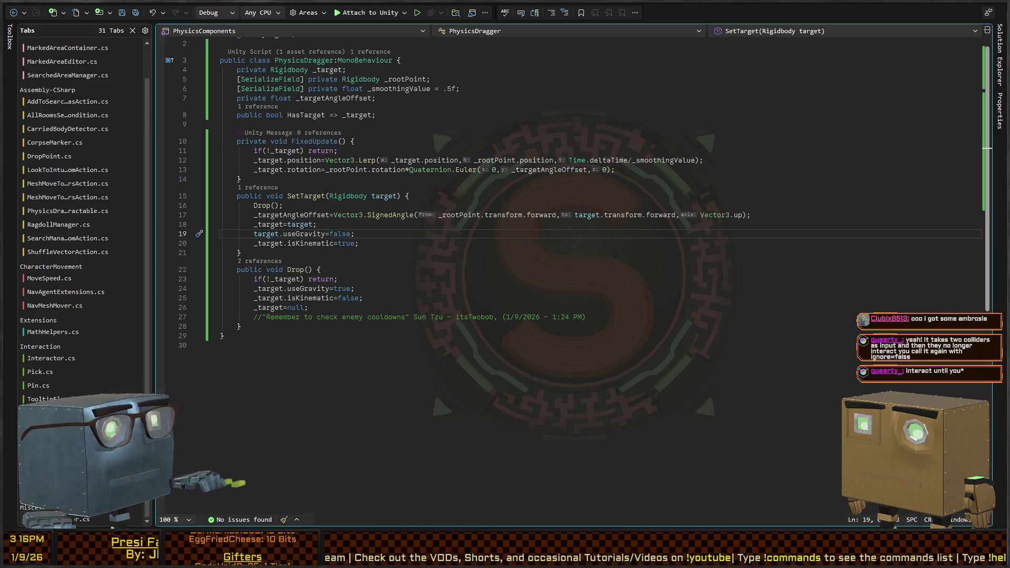
key("alt+Tab")
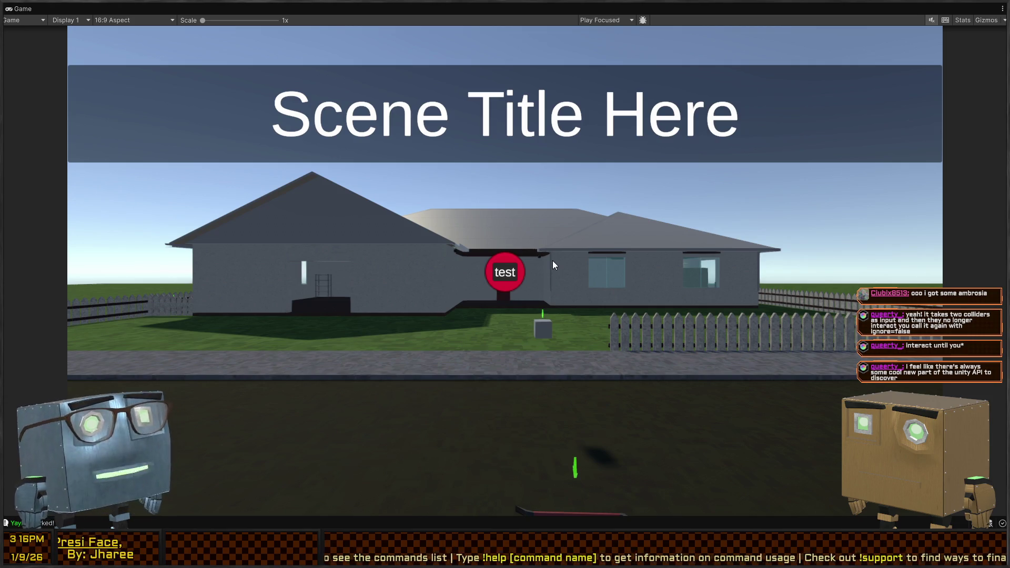
Restore the full editor layout and view the wardrobe and bed in the Scene view.
key("shift+space")
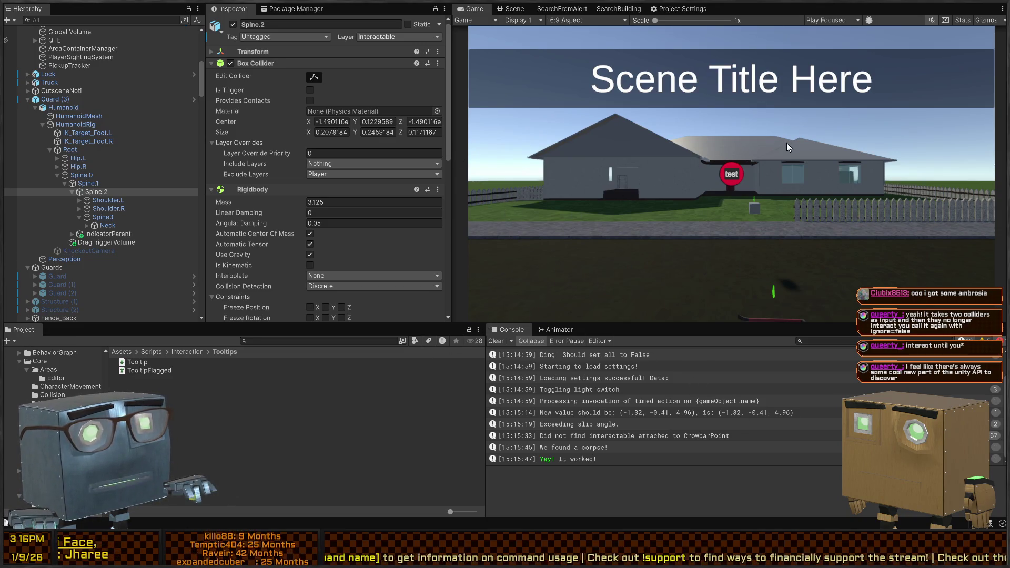
left_click(510, 9)
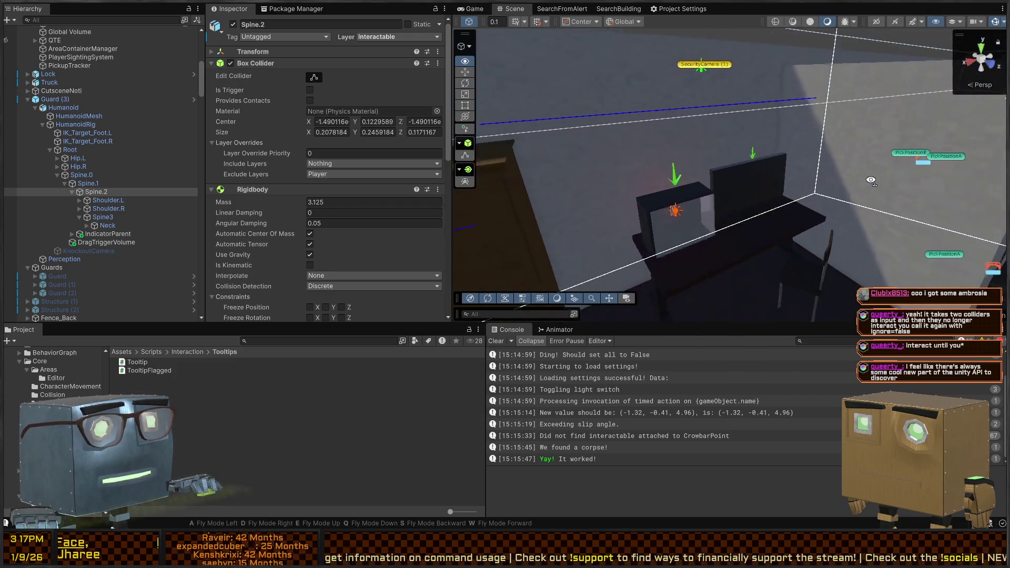
left_click(679, 234)
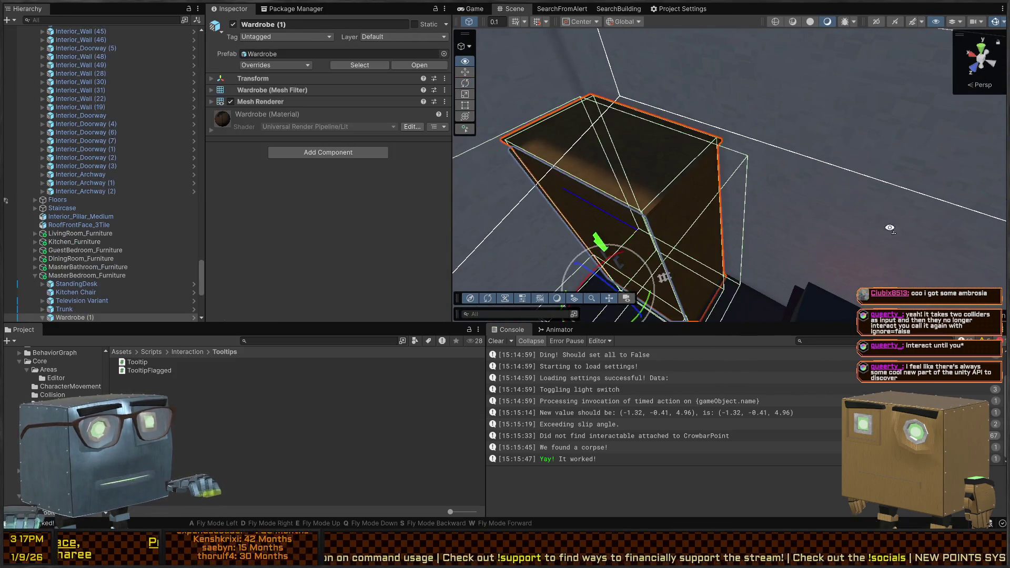
mouse_move(733, 212)
left_mouse_down()
mouse_move(613, 222)
mouse_move(581, 213)
mouse_move(800, 233)
mouse_move(378, 197)
mouse_move(438, 198)
mouse_move(383, 197)
mouse_move(438, 225)
left_mouse_up()
Navigate from the guard to the parked pickup truck and select the Player character.
left_click(664, 211)
mouse_move(664, 211)
left_mouse_down()
mouse_move(605, 214)
mouse_move(938, 166)
mouse_move(765, 141)
left_mouse_up()
key("w")
key("f")
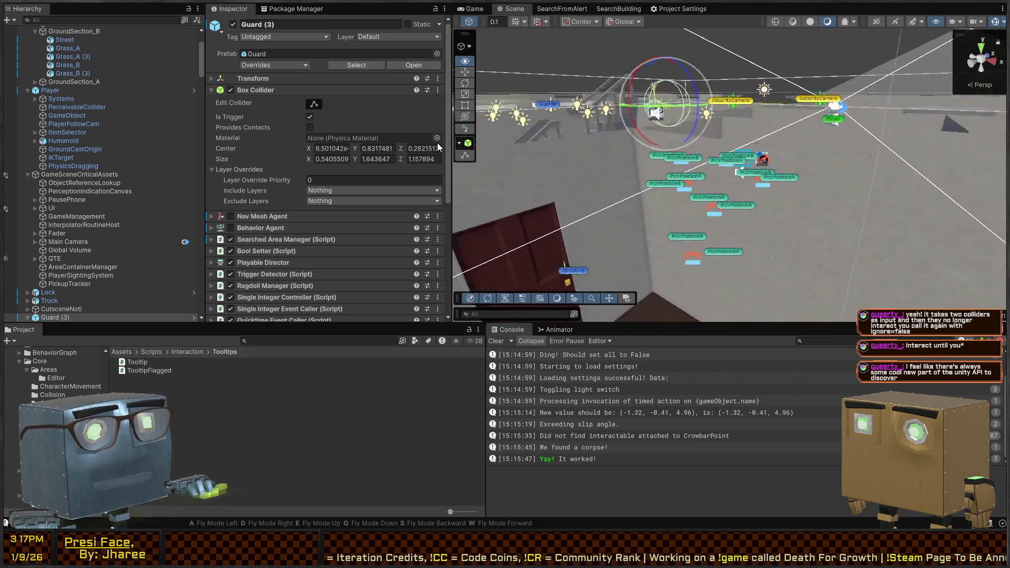
mouse_move(631, 147)
left_mouse_down()
mouse_move(761, 138)
mouse_move(472, 156)
left_mouse_up()
key("w")
scroll(720, 166, "down", 2)
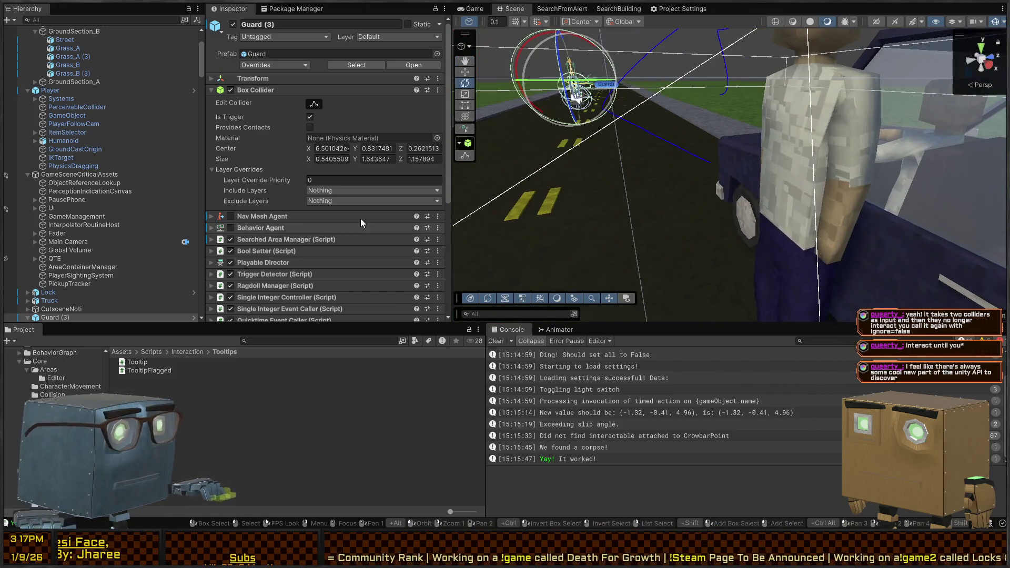
left_click(835, 133)
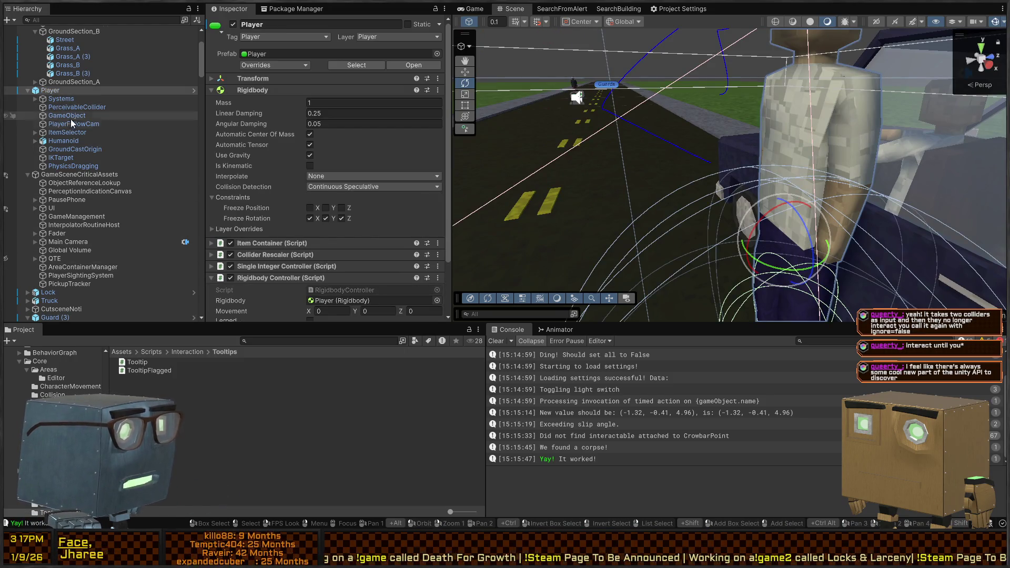
Select the Player's PhysicsDragging hold point, orbit around it, then start Play mode in the Game view.
left_click(67, 167)
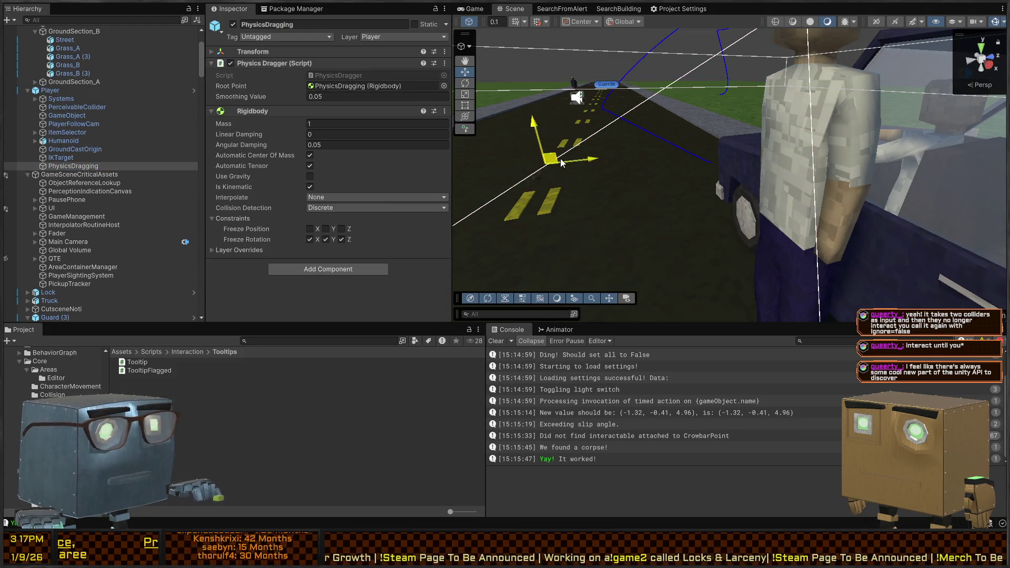
left_click_drag(702, 100, 683, 277)
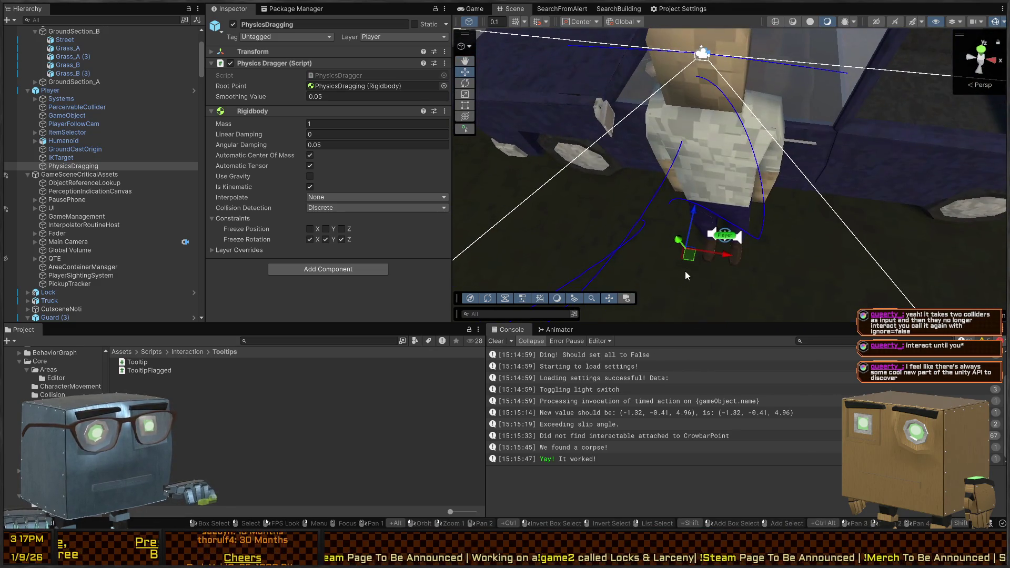
mouse_move(635, 199)
left_mouse_down()
mouse_move(383, 220)
mouse_move(757, 123)
mouse_move(869, 83)
left_mouse_up()
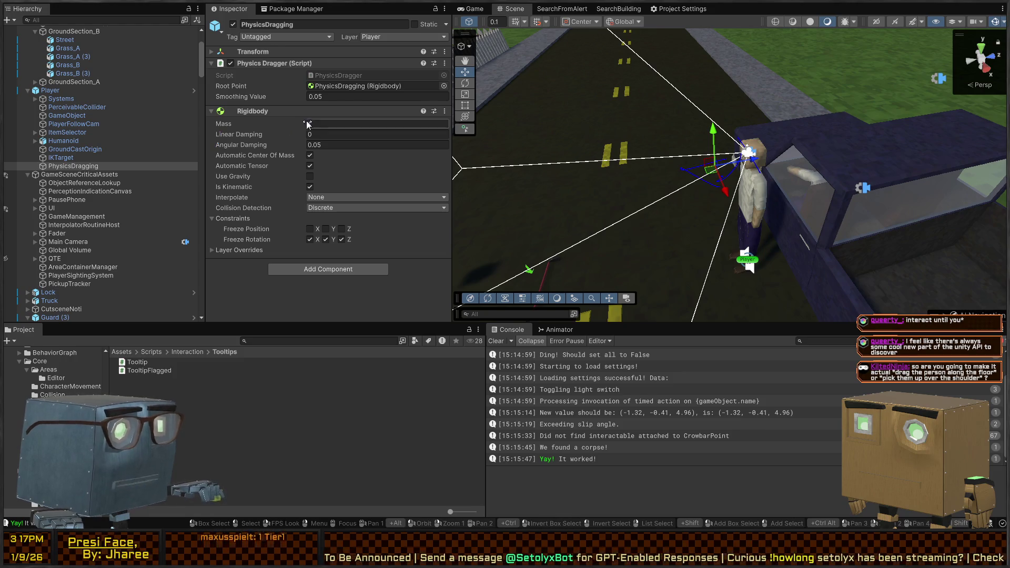
left_click(467, 8)
key("ctrl+p")
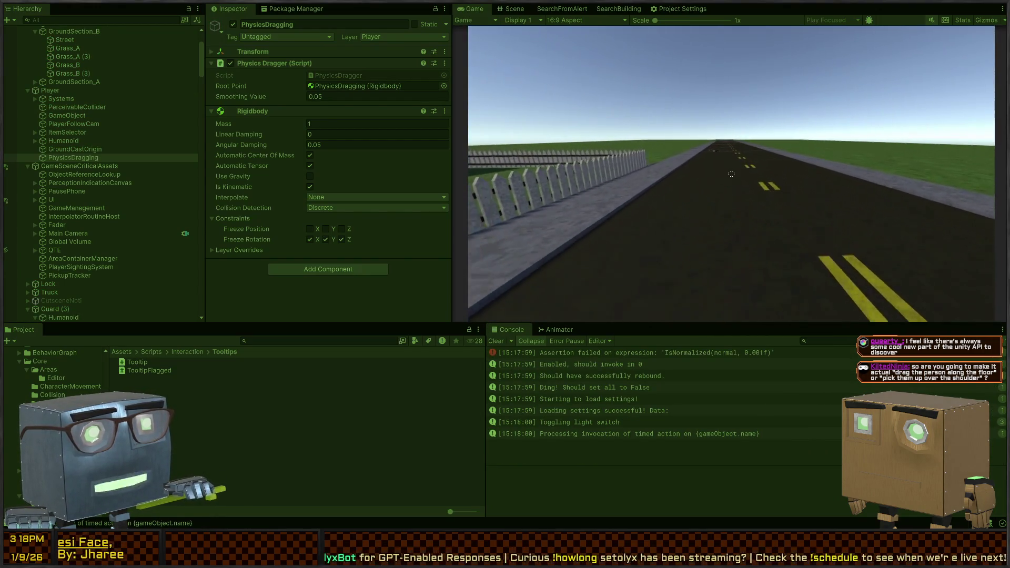
Walk down the road to the ragdoll and try grabbing it with E.
key("w")
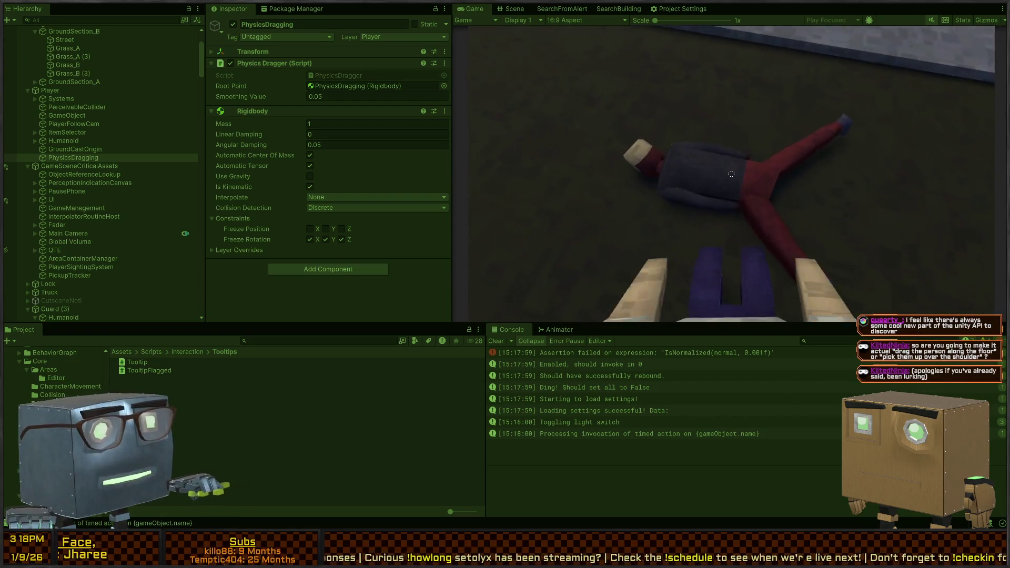
key("e")
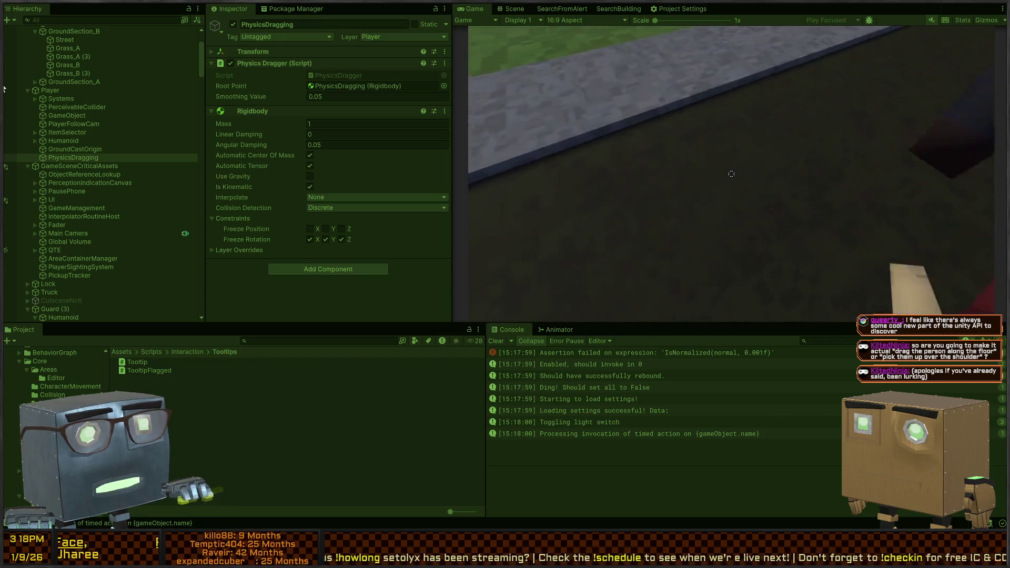
mouse_move(731, 174)
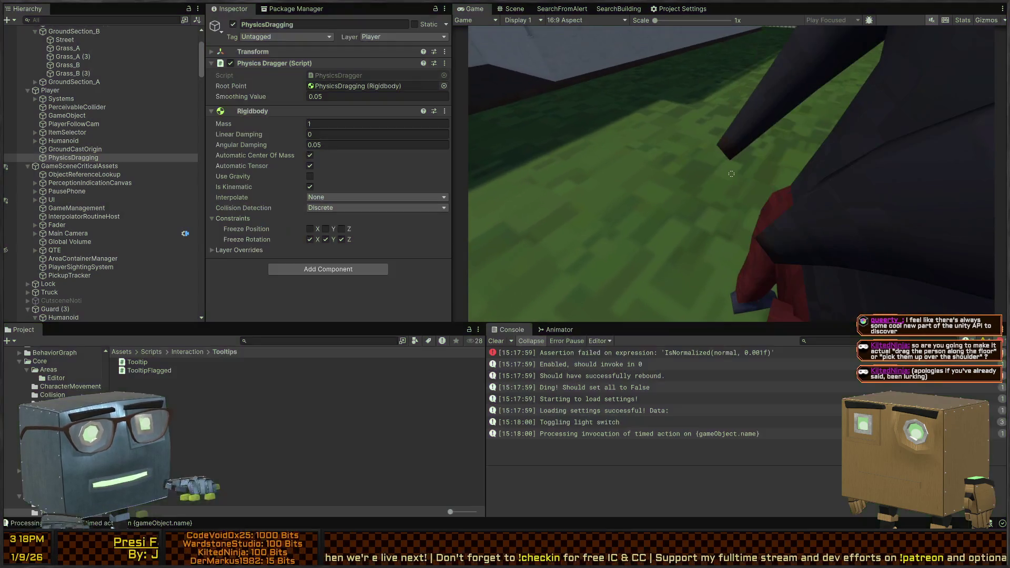
Restart Play mode, skip the intro, and maximize the Game view.
key("ctrl+p")
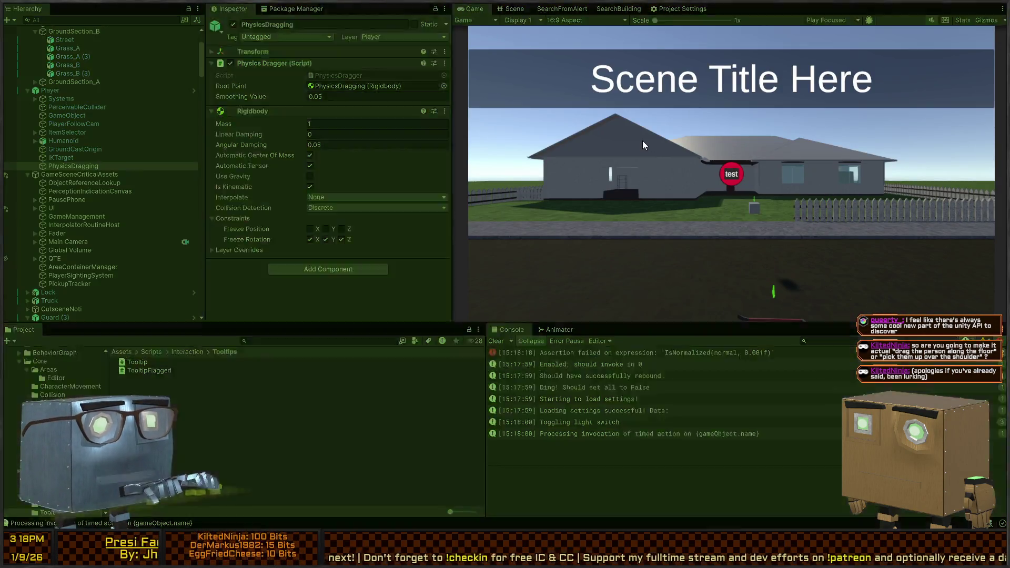
key("space")
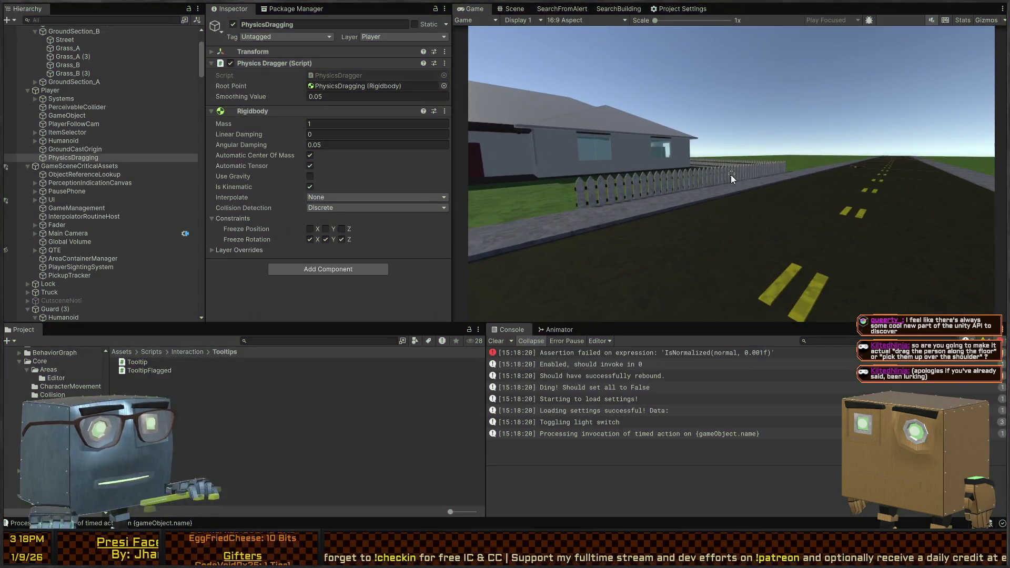
key("shift+space")
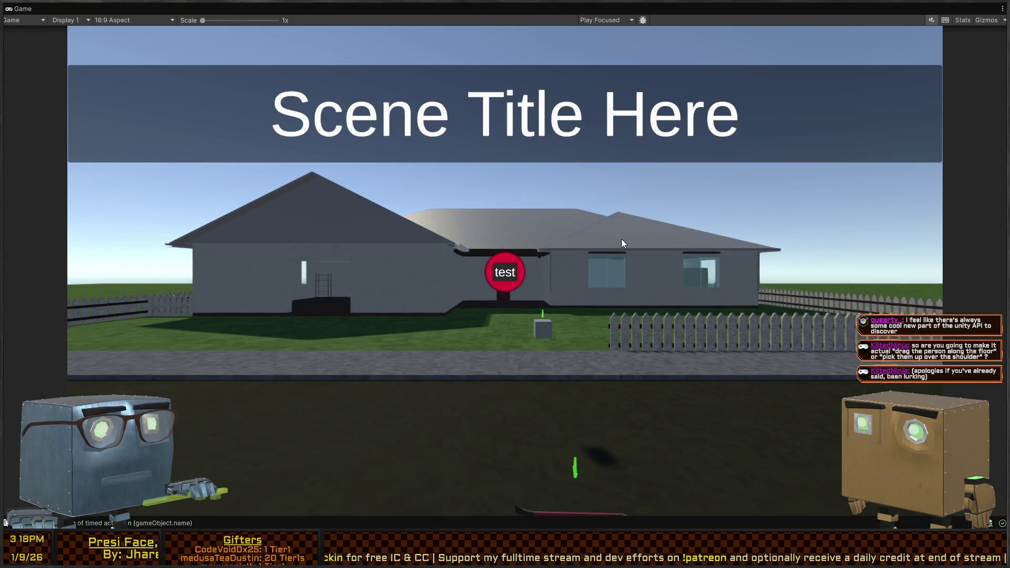
In the Scene view, find the player and check PhysicsDragging's position 0, 0.75, 0.501, then return to Game.
key("shift+space")
left_click(510, 9)
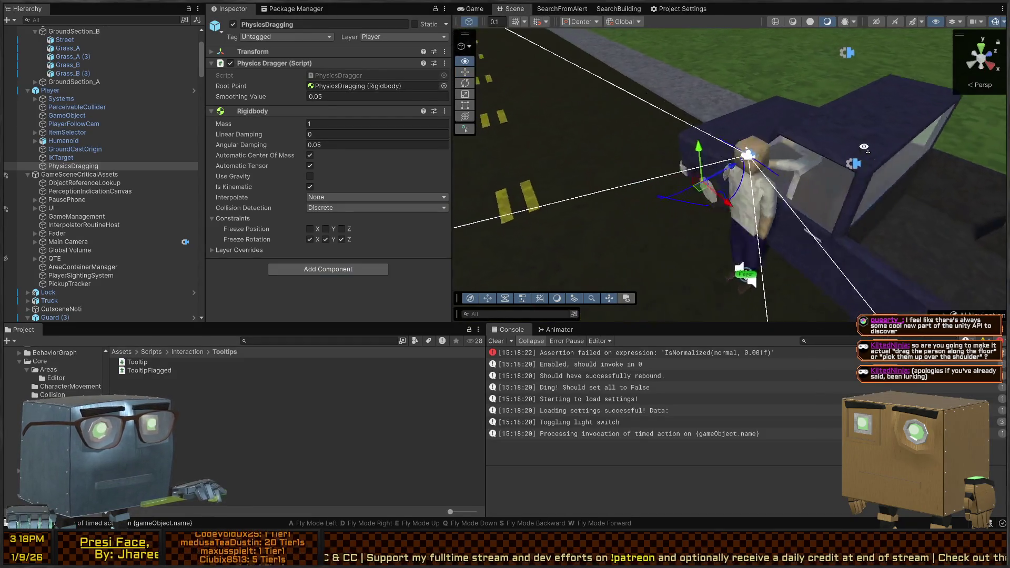
left_click_drag(815, 62, 640, 98)
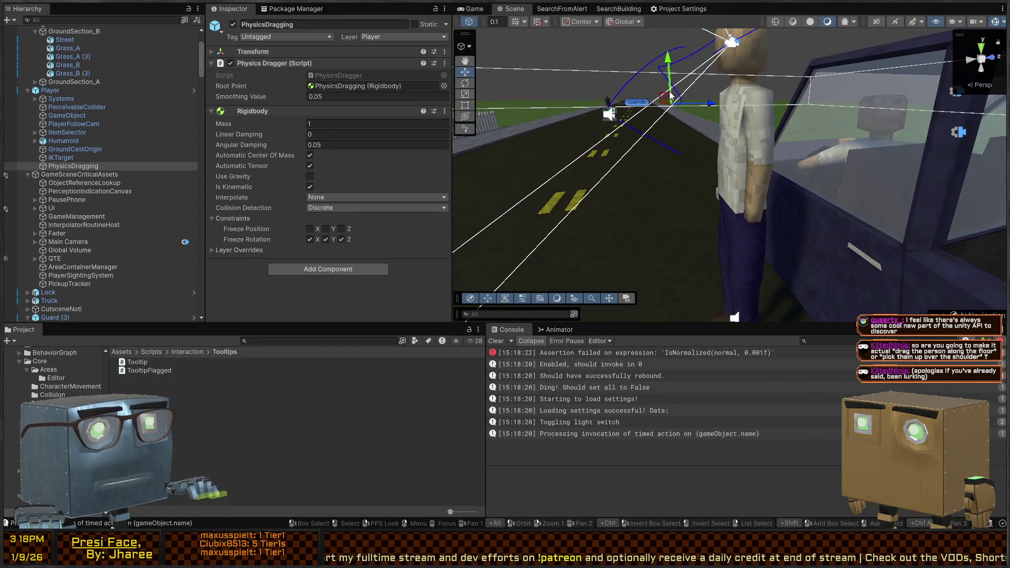
left_click_drag(698, 166, 566, 205)
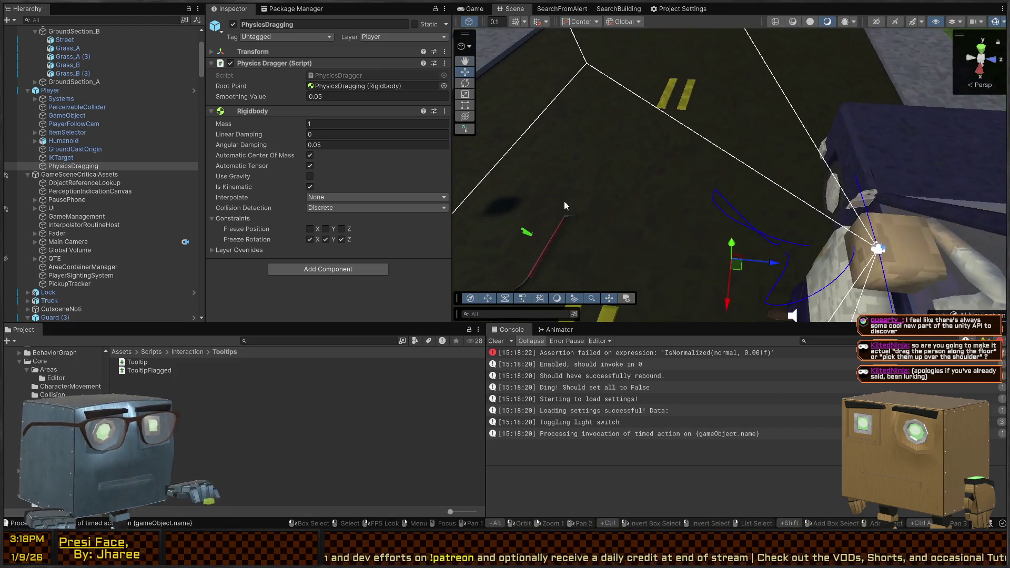
left_click(281, 54)
left_click_drag(609, 121, 556, 178)
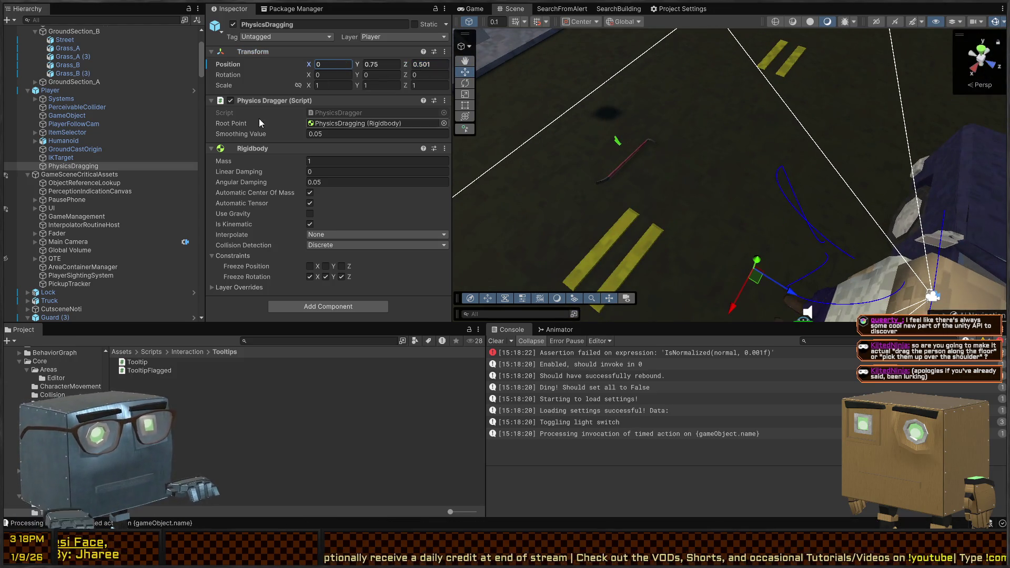
left_click(471, 15)
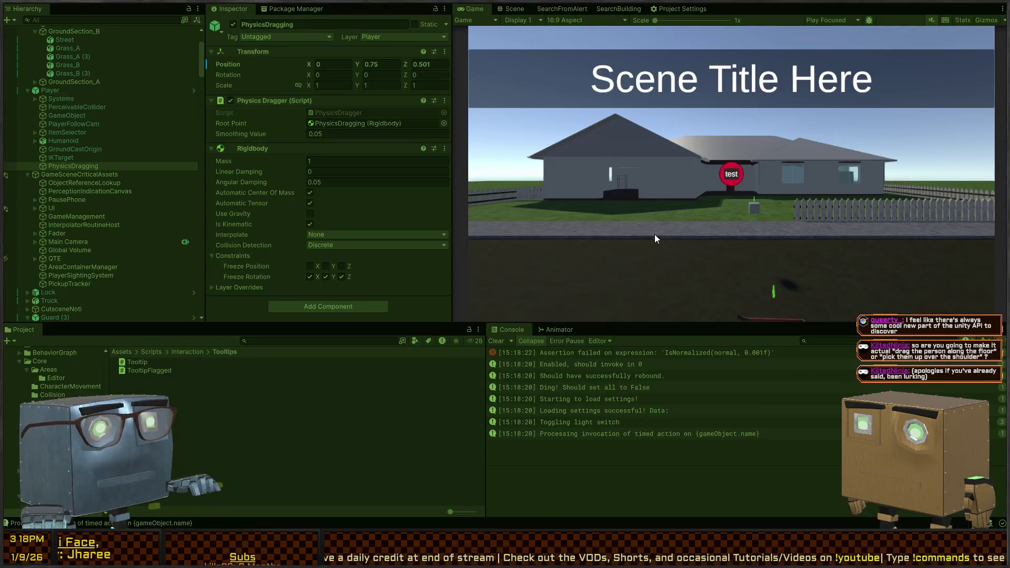
Start Play mode, walk to the body by the curb, and lift it with F.
key("ctrl+p")
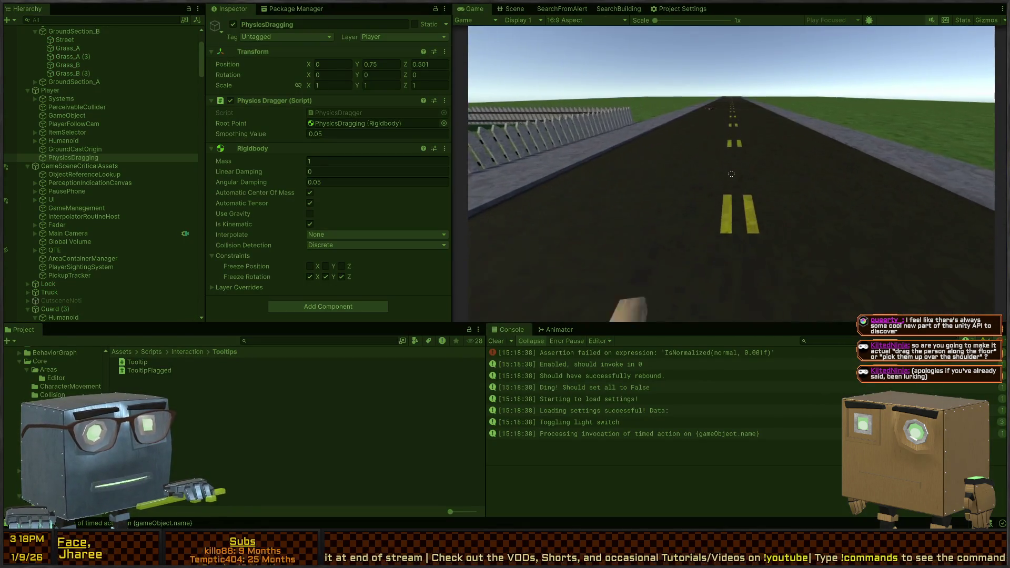
key("w")
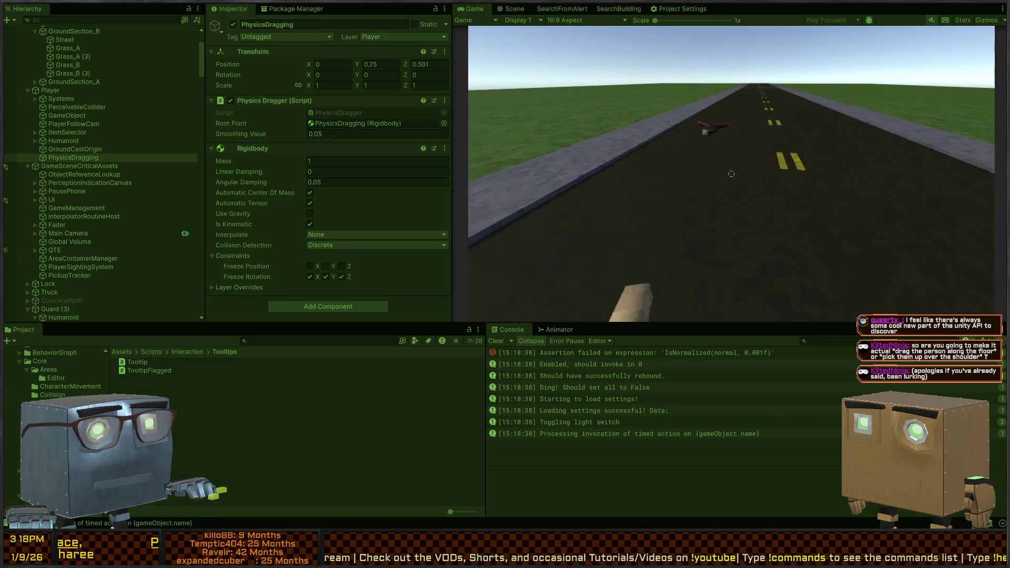
key("w")
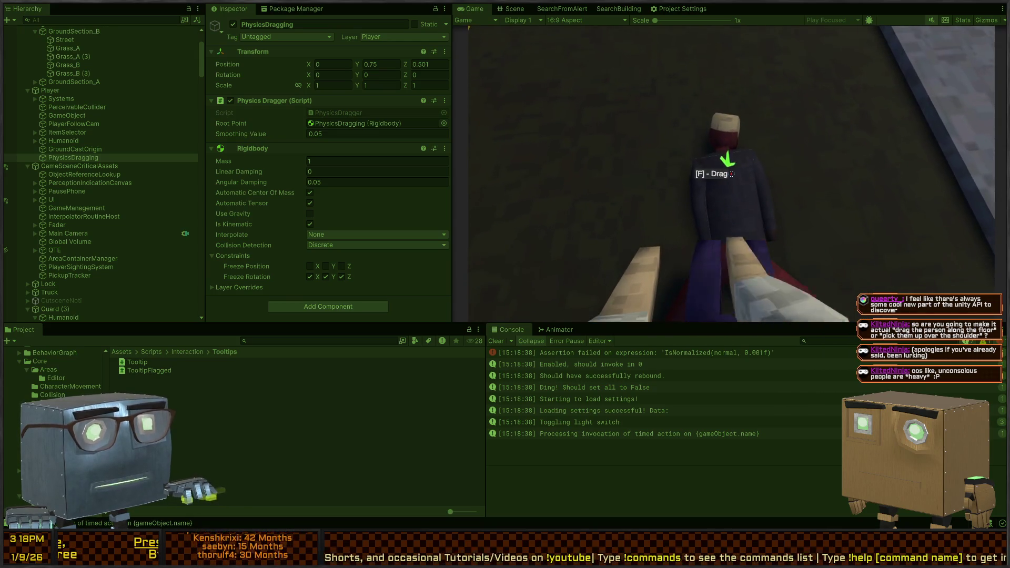
key("f")
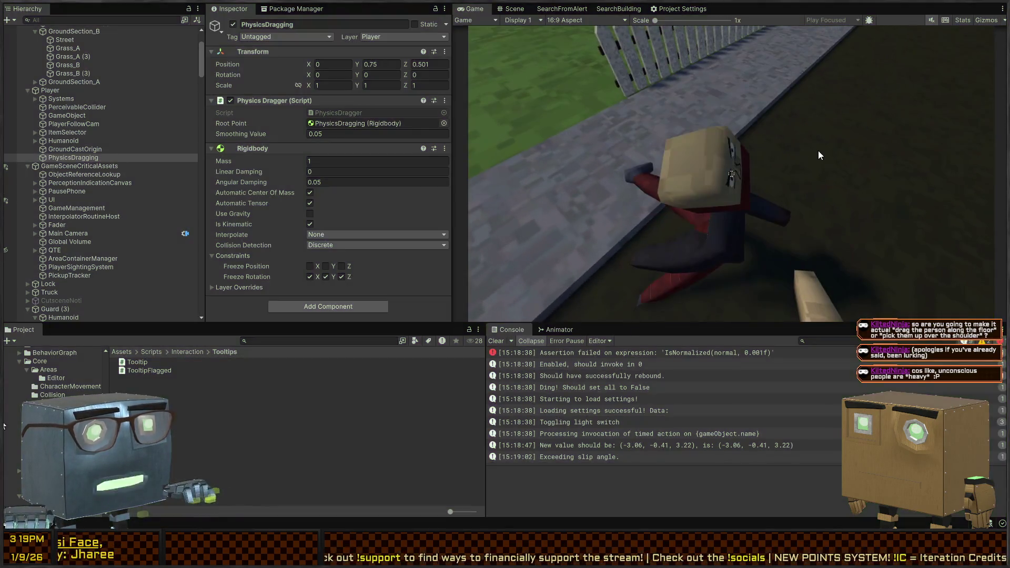
Drag the PhysicsDragging hold point up to about 0.32, 1.244, 0.556 and check it in the Game view.
left_click(508, 10)
mouse_move(763, 131)
left_mouse_down()
mouse_move(793, 87)
mouse_move(892, 69)
mouse_move(608, 109)
mouse_move(637, 85)
mouse_move(722, 104)
mouse_move(703, 190)
left_mouse_up()
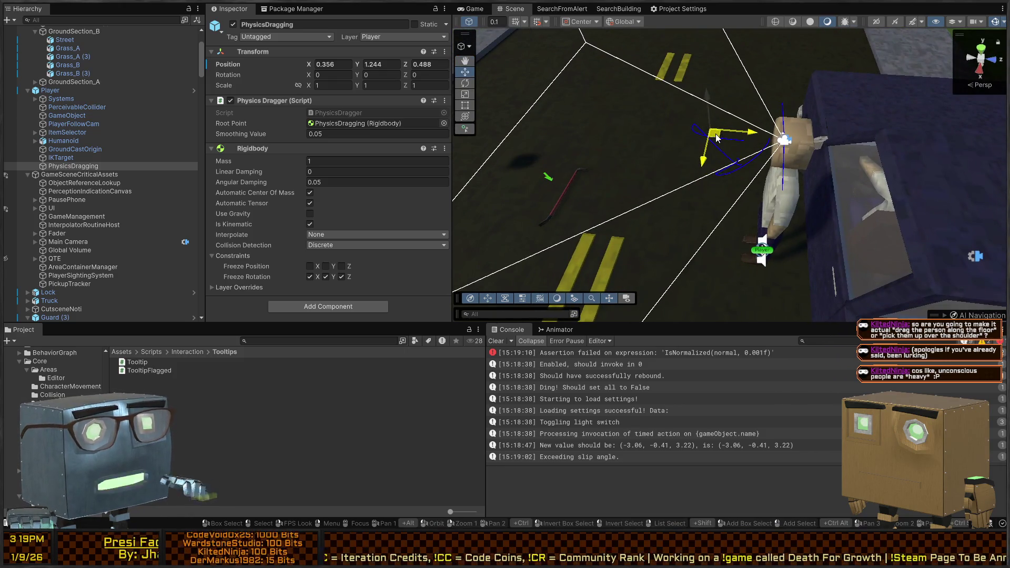
mouse_move(605, 149)
left_mouse_down()
mouse_move(653, 87)
mouse_move(781, 112)
mouse_move(585, 109)
mouse_move(727, 133)
mouse_move(755, 103)
left_mouse_up()
left_click_drag(685, 127, 697, 137)
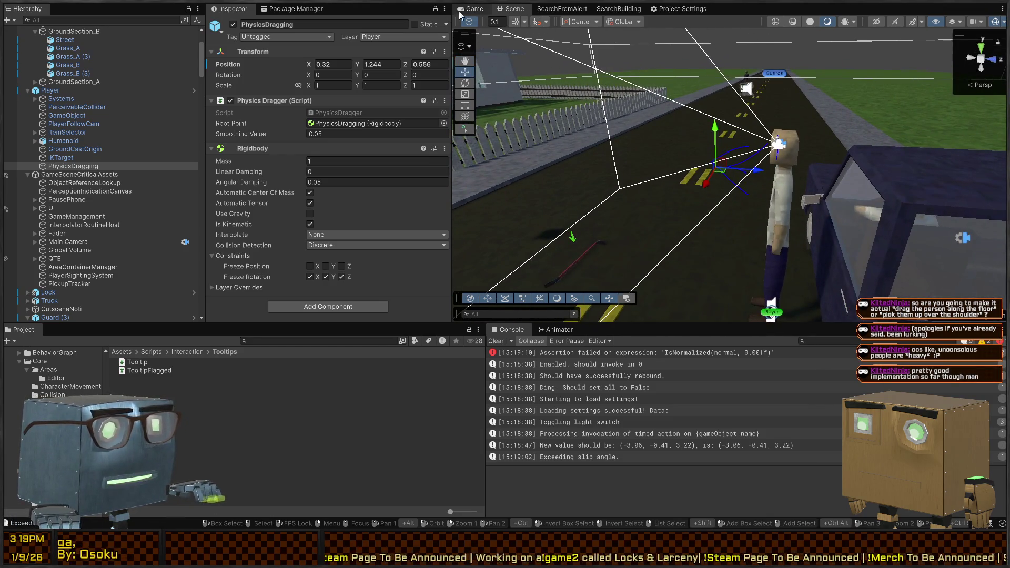
left_click(470, 9)
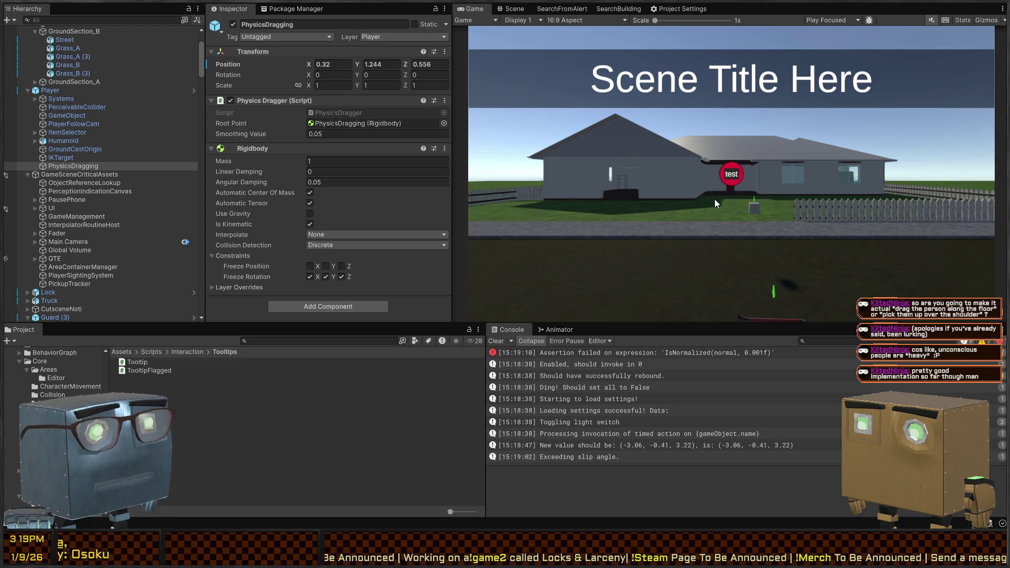
Fly the Scene camera to the player's head by the truck and select the Humanoid rig.
left_click(510, 9)
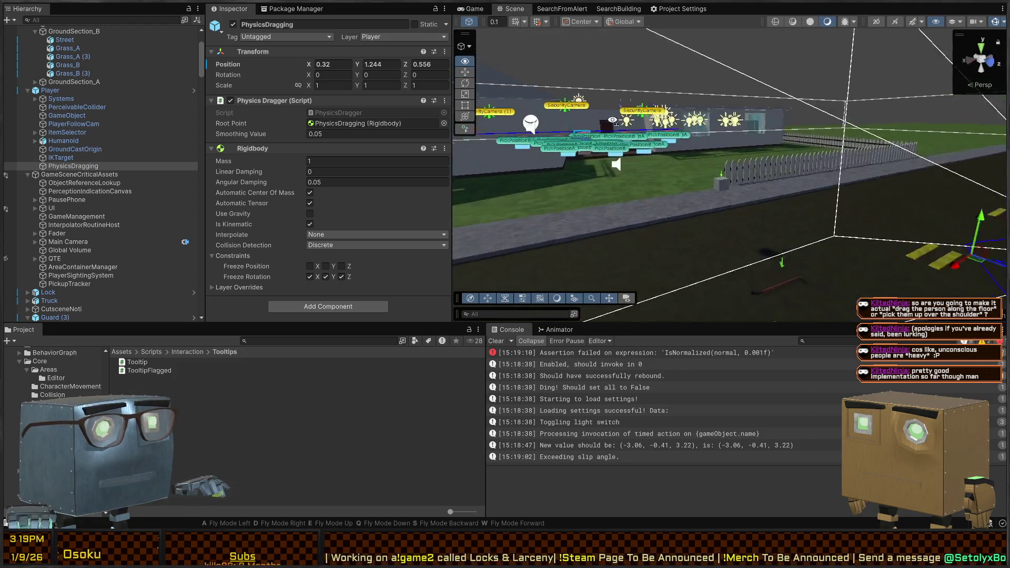
key("w")
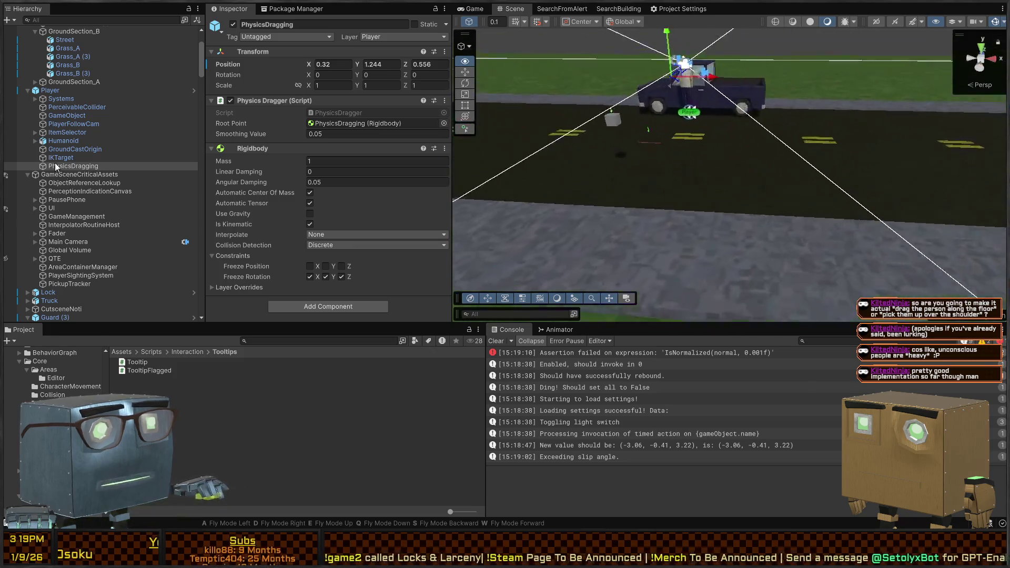
key("s")
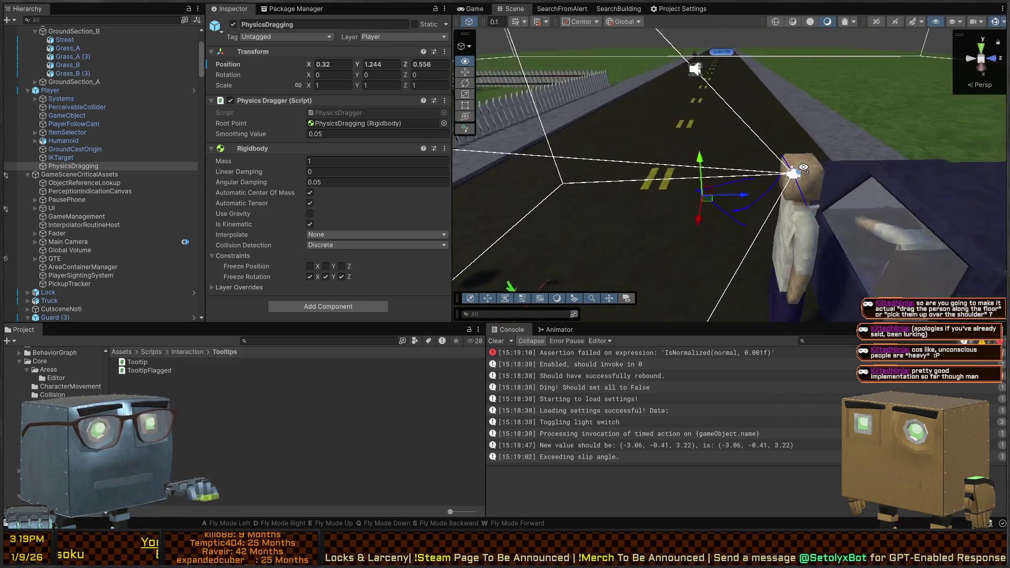
key("s")
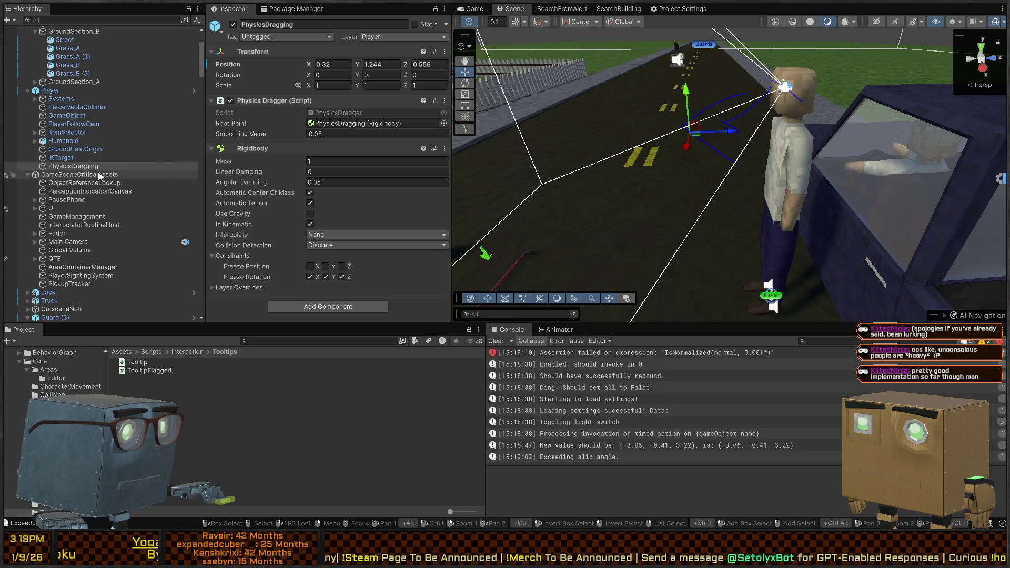
left_click(68, 158)
left_click(58, 141)
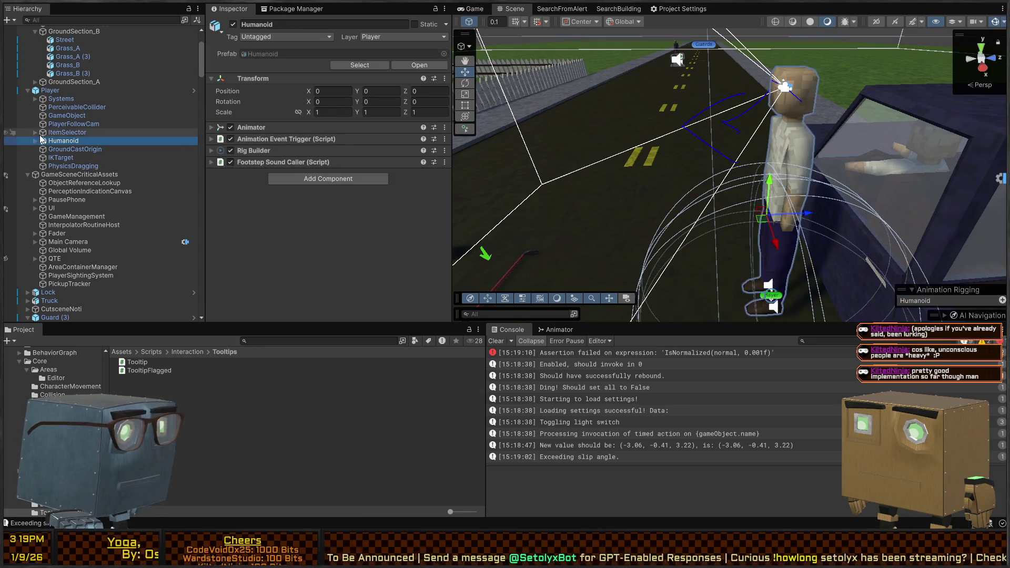
Open the Player prefab and select the InteractIK constraint under Humanoid.
left_click(67, 169)
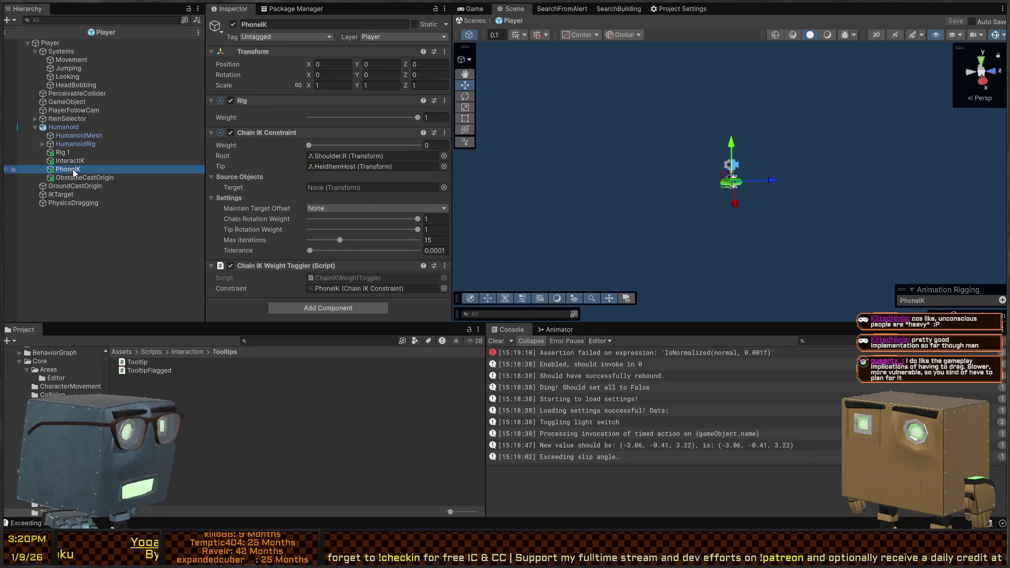
left_click(73, 177)
left_click(71, 169)
left_click(71, 161)
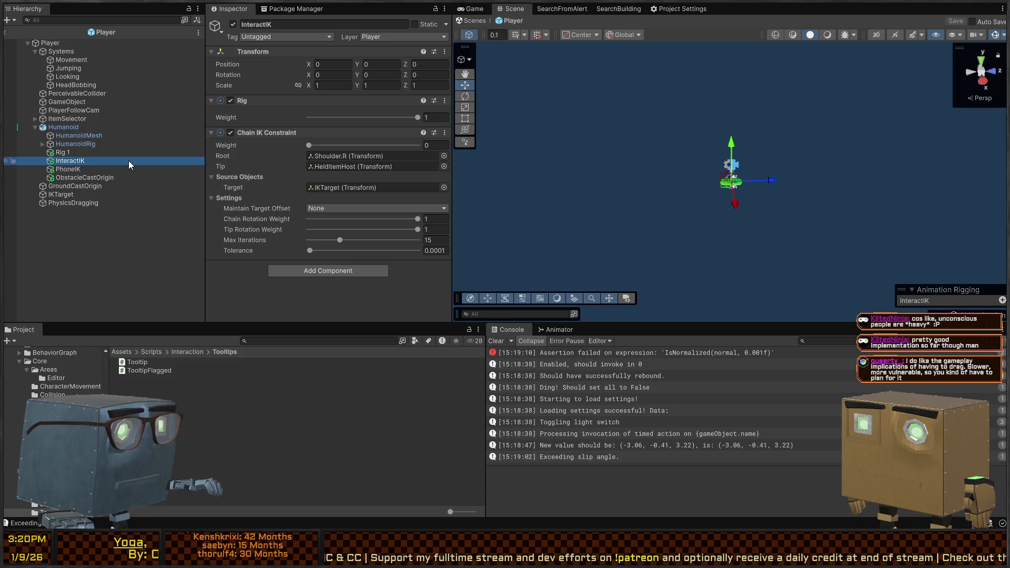
Duplicate InteractIK, rename the copy DragIK, and compare its settings with the original.
key("ctrl+d")
key("F2")
type("DragIK")
key("Return")
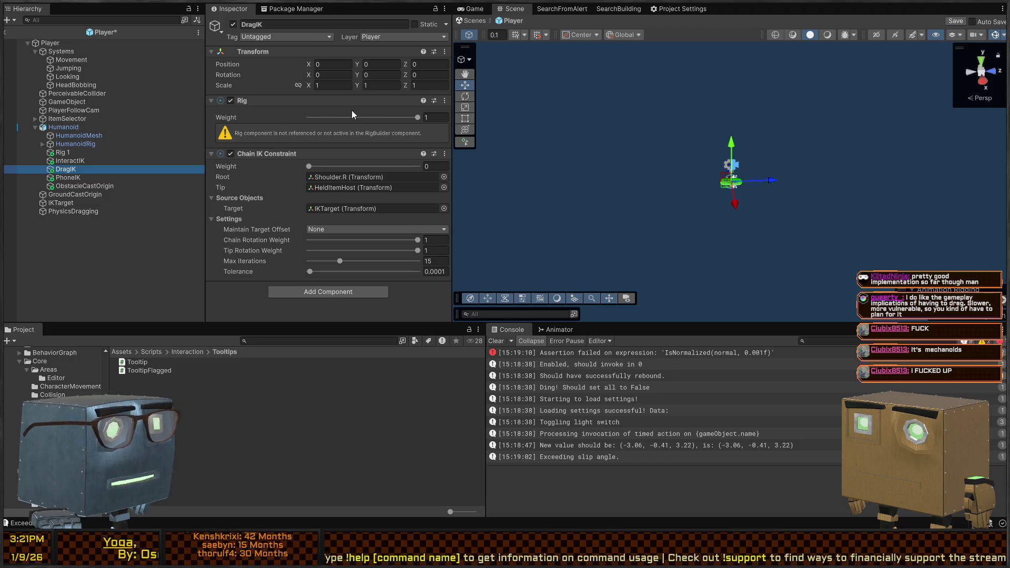
left_click(65, 161)
left_click(67, 169)
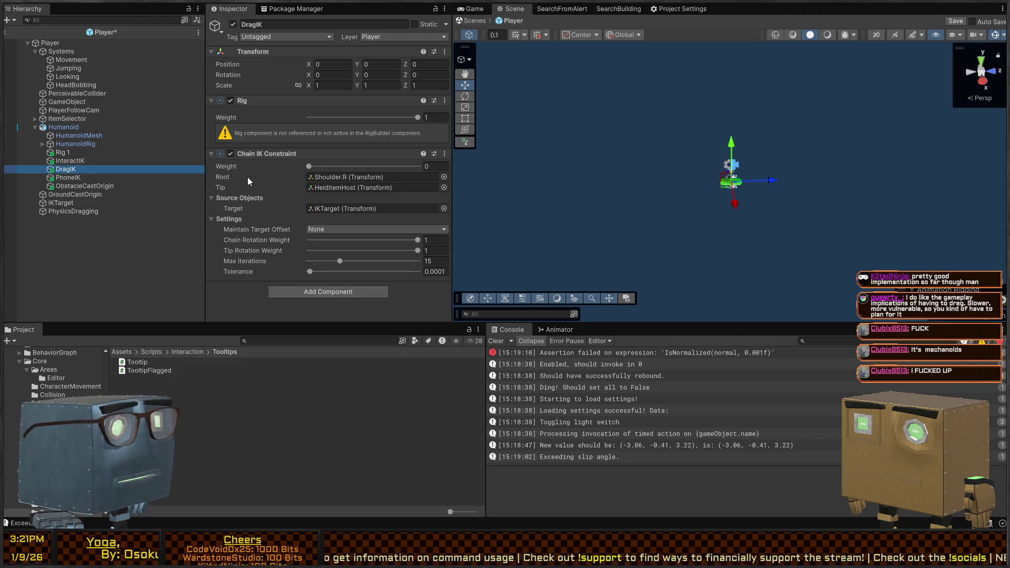
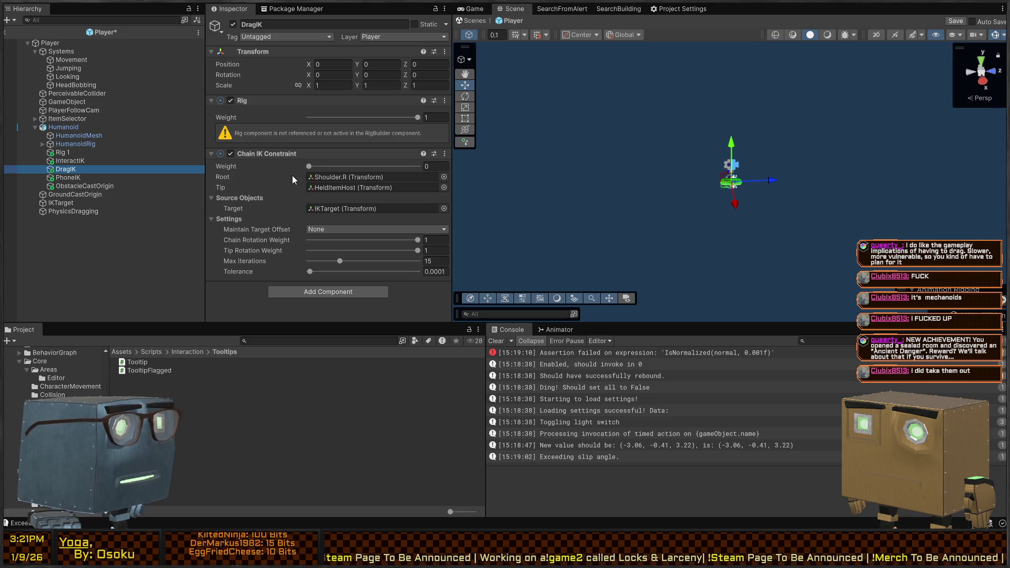
Compare PhoneIK's constraint settings with DragIK and try pasting a Chain IK Constraint onto DragIK.
left_click(76, 178)
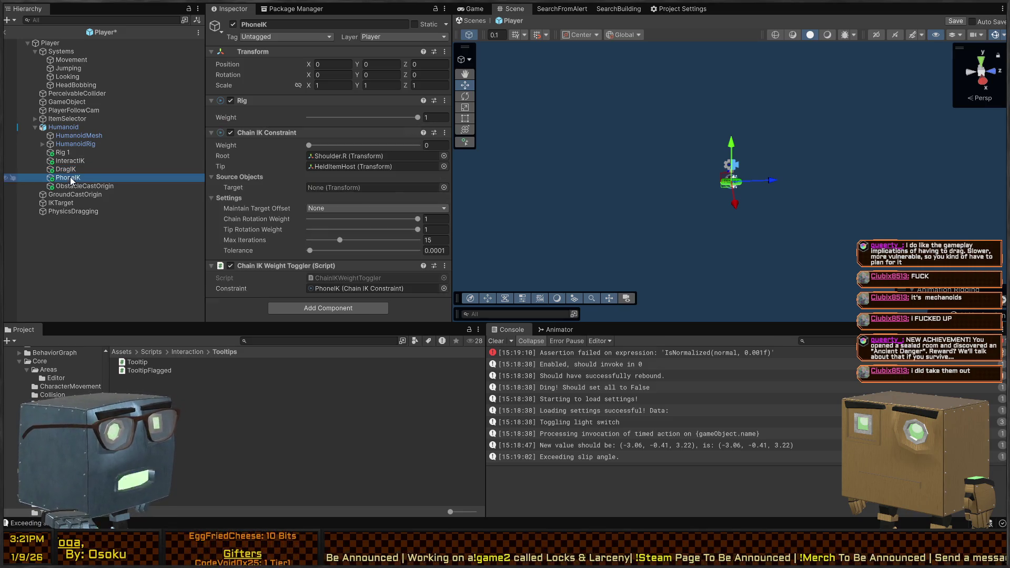
left_click(71, 186)
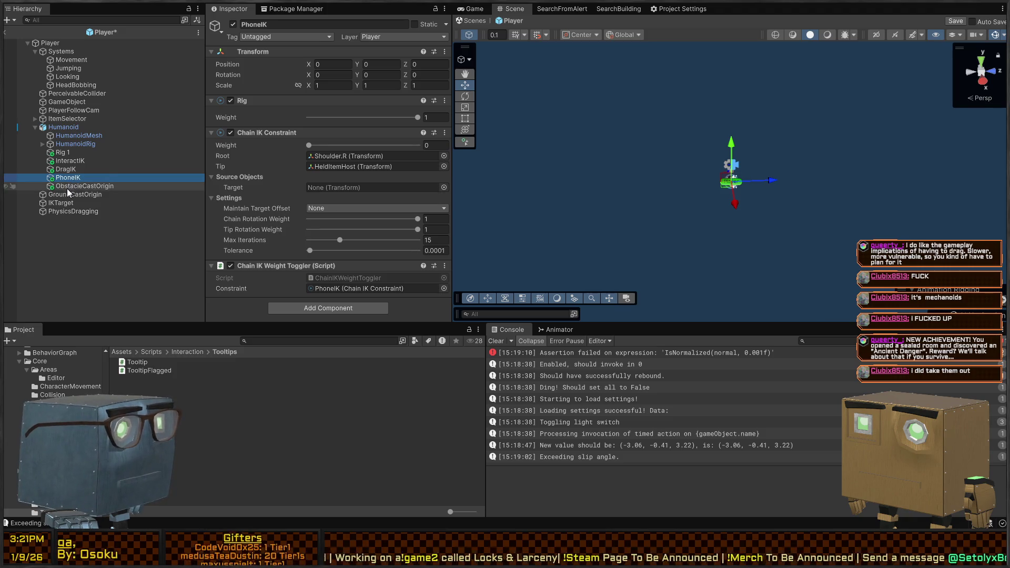
left_click(69, 169)
left_click(294, 159)
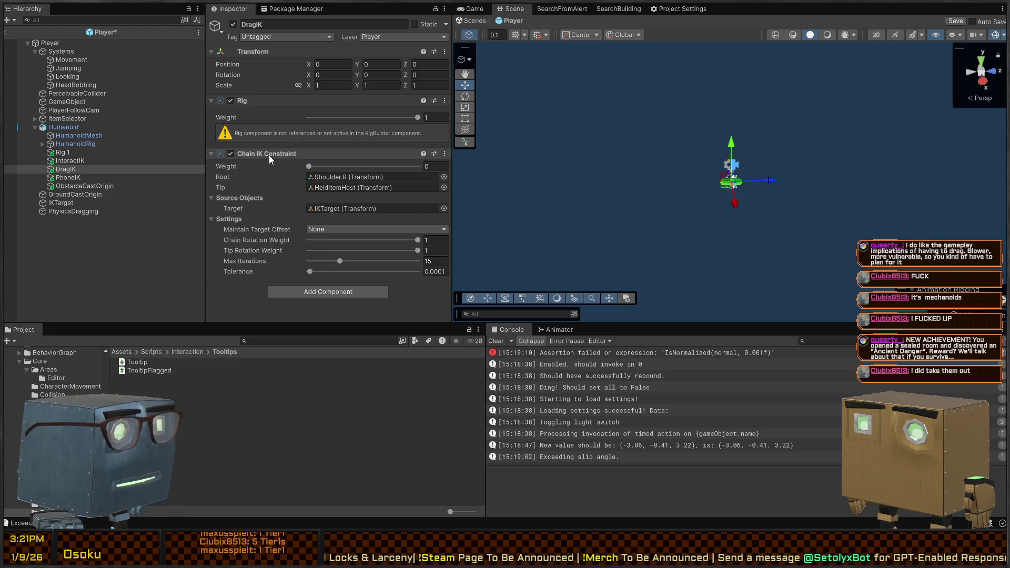
key("ctrl+v")
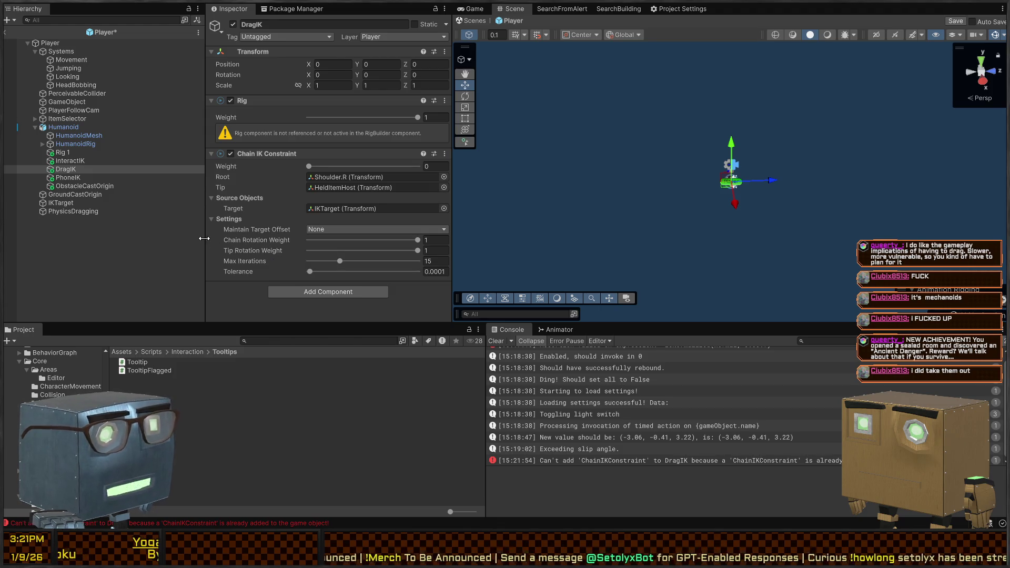
Rename DragIK to DragLeftArm and duplicate it as DragRightArm.
left_click(68, 170)
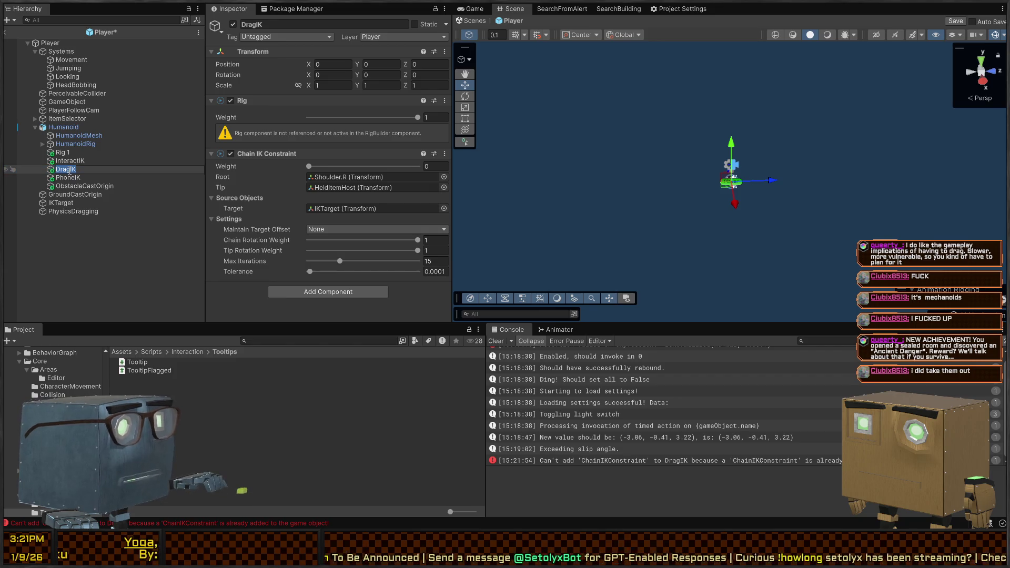
type("eftArm")
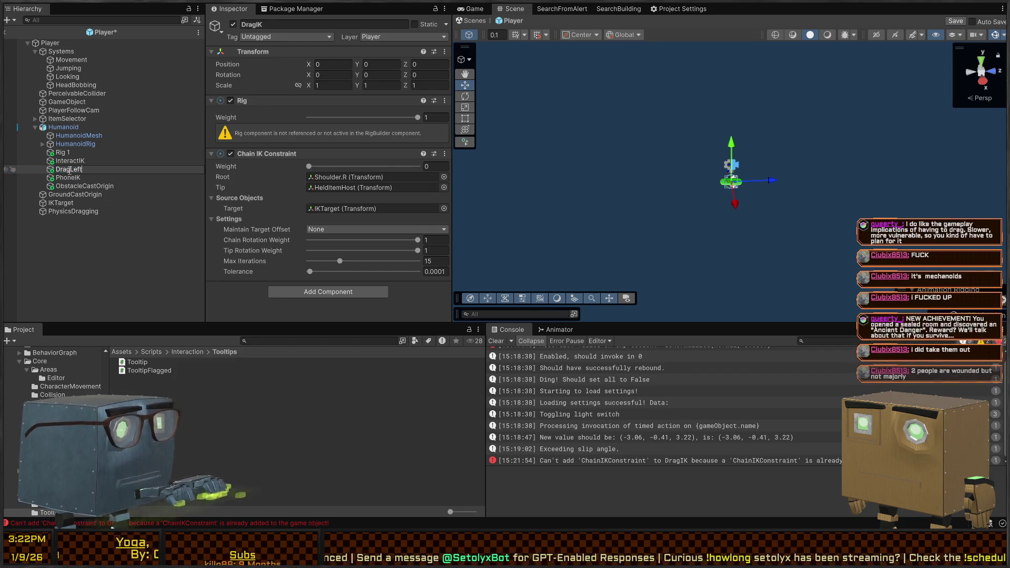
key("Return")
key("ctrl+d")
key("F2")
type("DragRightArm")
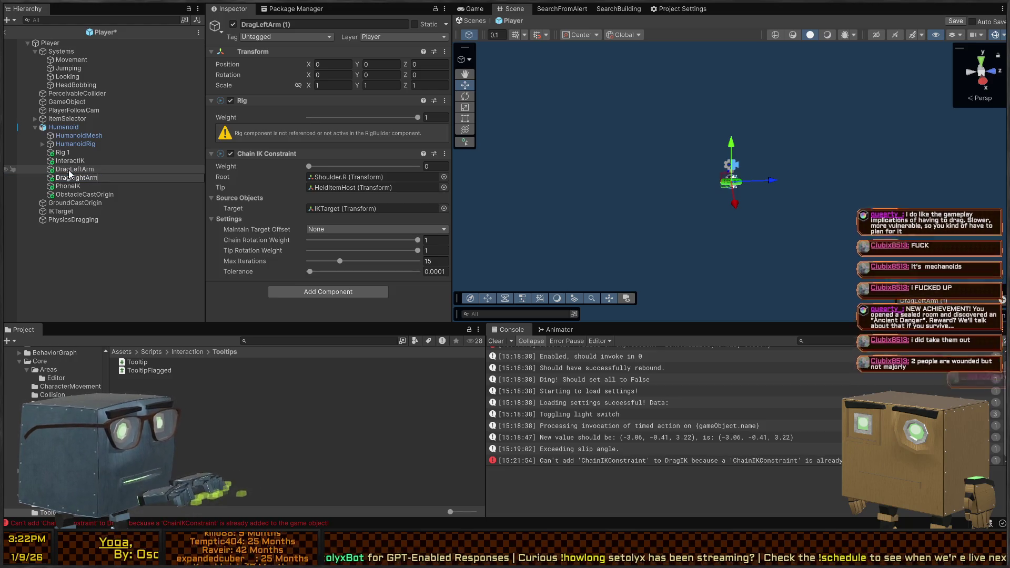
key("Return")
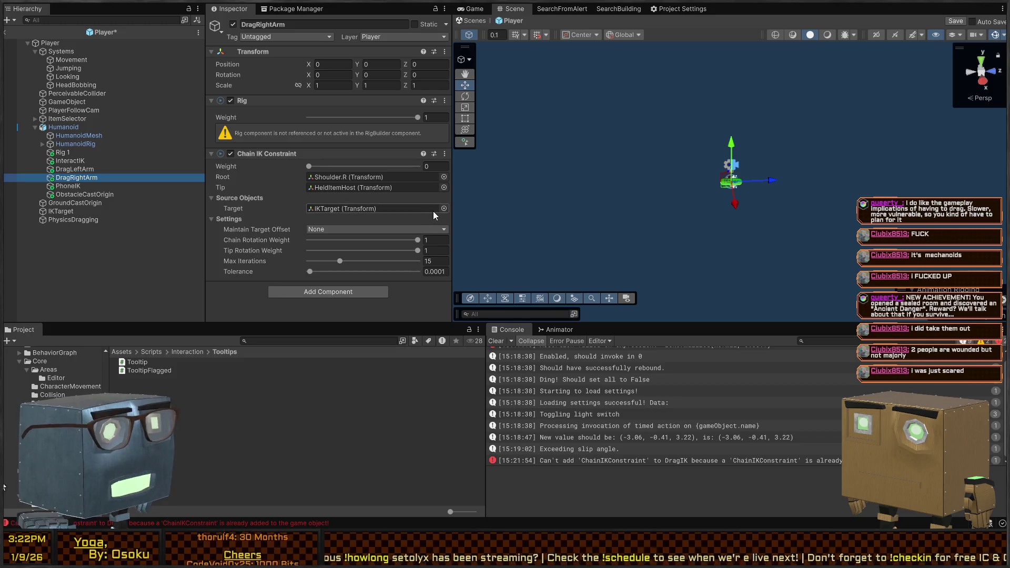
Make PhysicsDragging the target of both DragRightArm and DragLeftArm, with Root set to Shoulder.L.
left_click_drag(68, 220, 368, 210)
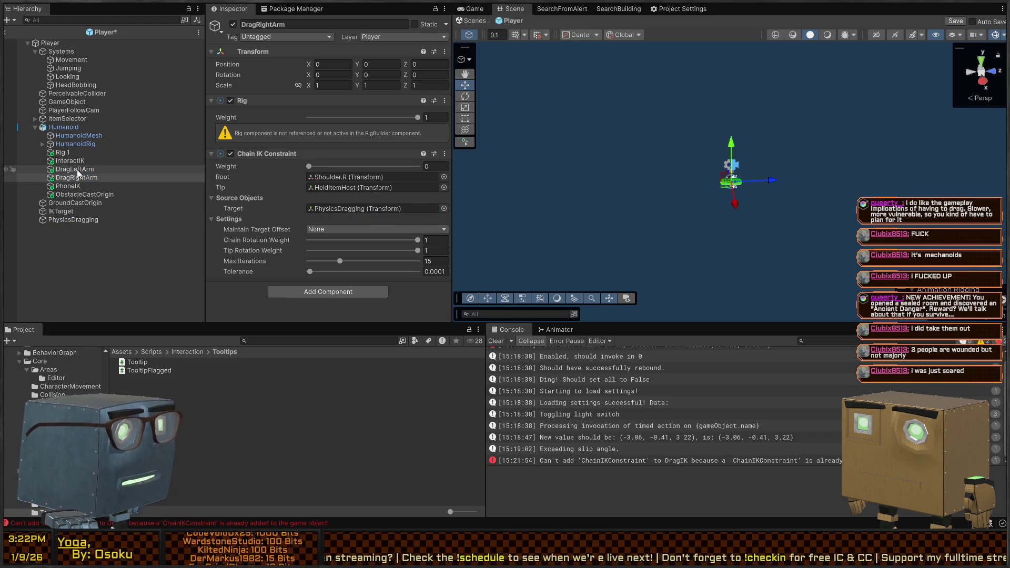
left_click(74, 169)
left_click_drag(64, 221, 362, 205)
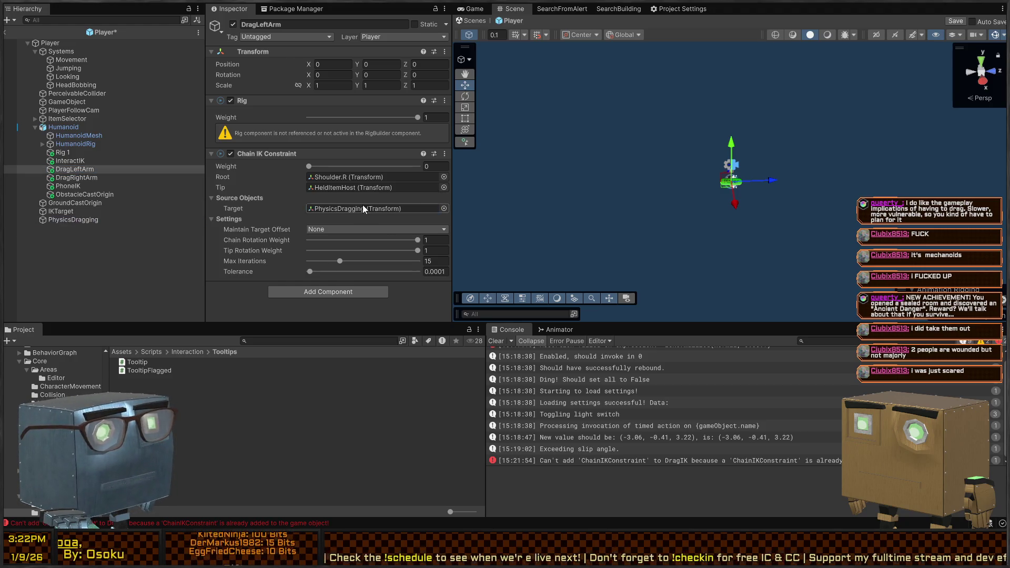
left_click(88, 186)
left_click(82, 179)
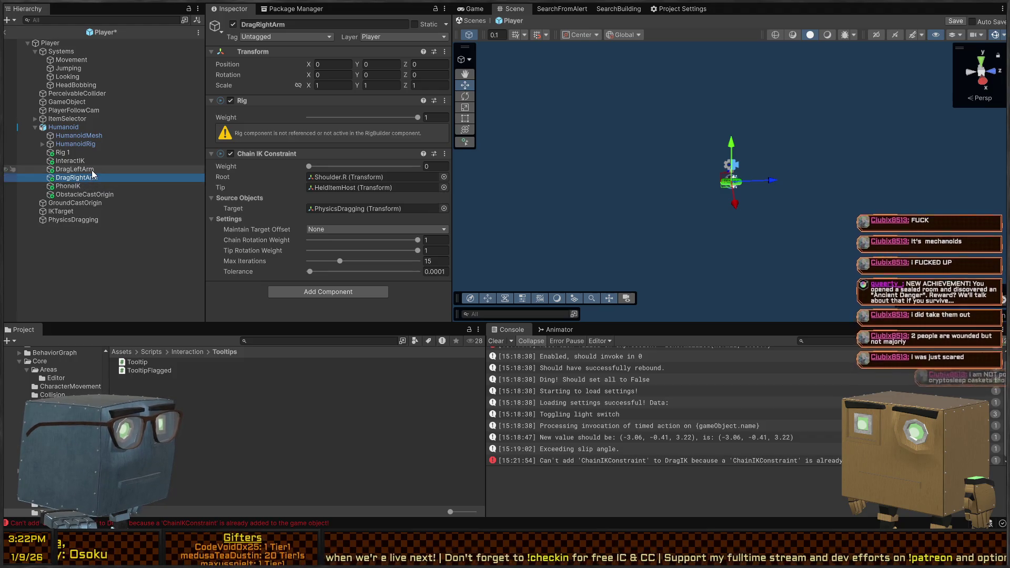
left_click(453, 177)
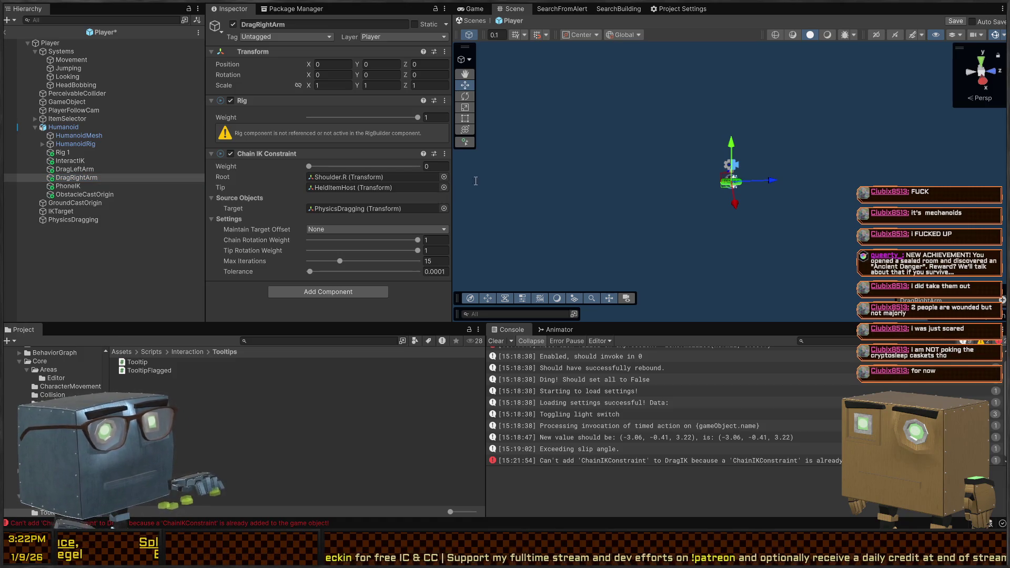
key("ctrl+z")
left_click(324, 187)
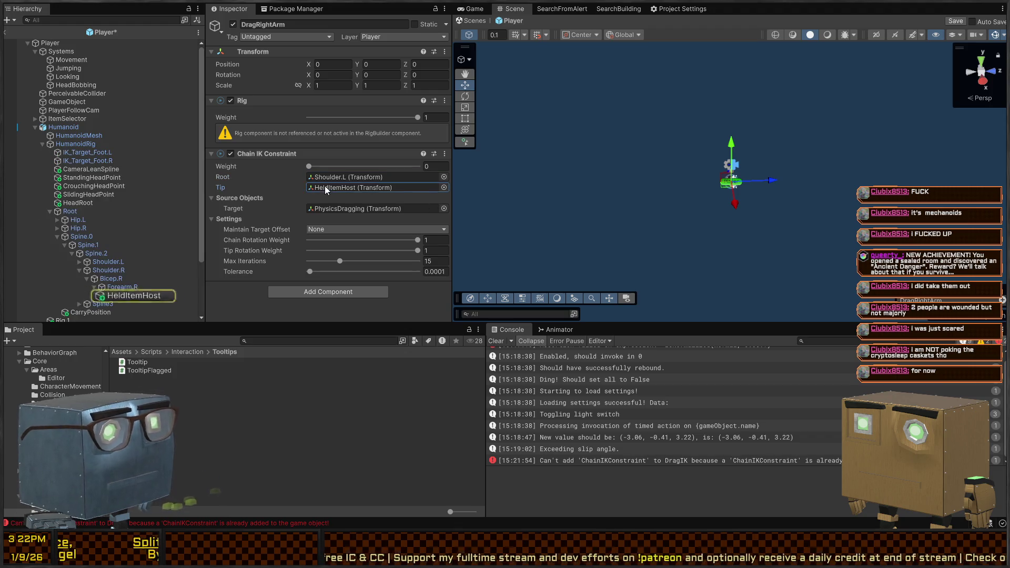
Paste a copy of HeldItemHost under the left arm's Forearm.L bone.
left_click(137, 296)
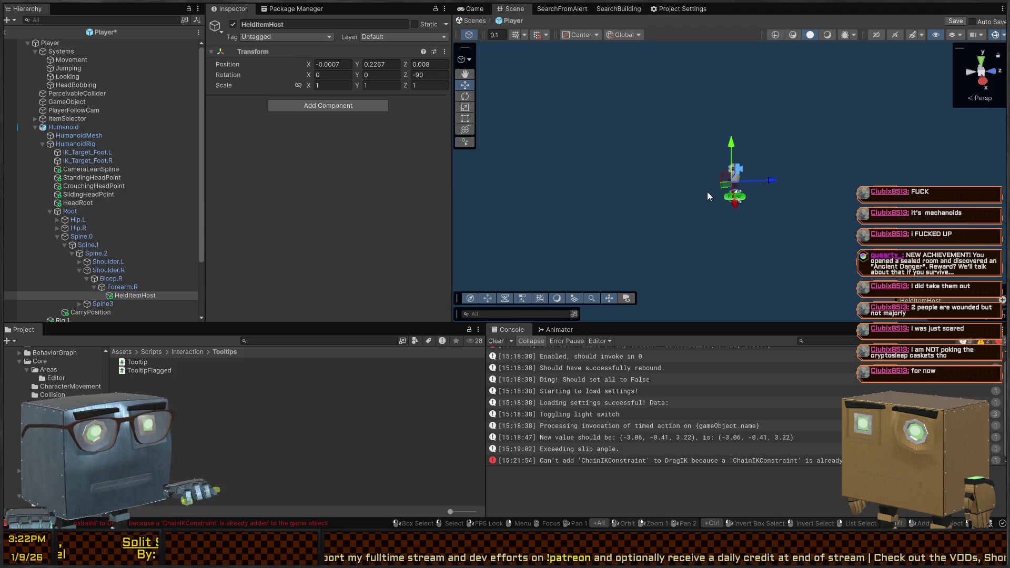
key("w")
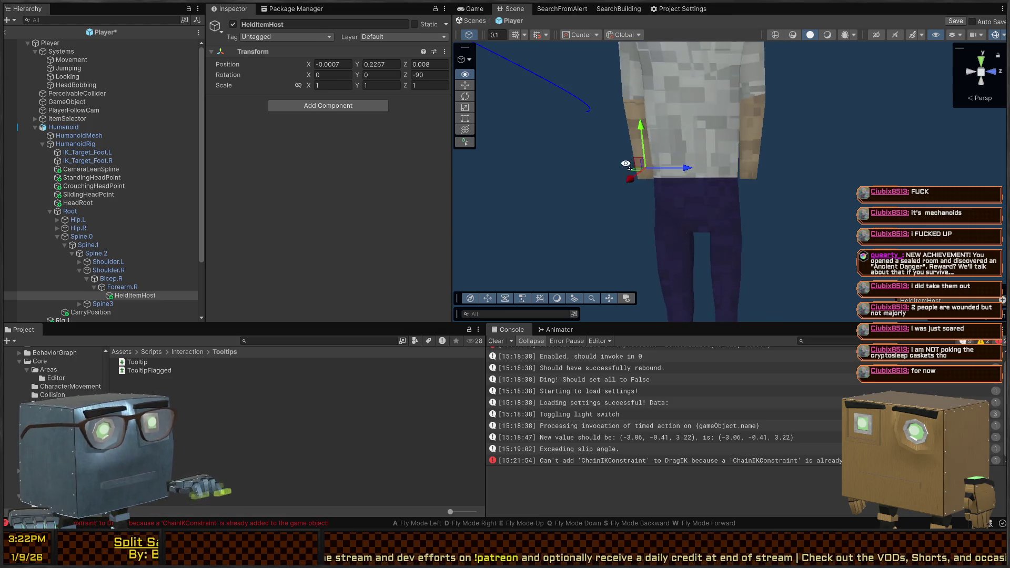
left_click(79, 261)
scroll(87, 266, "down", 2)
left_click(84, 240)
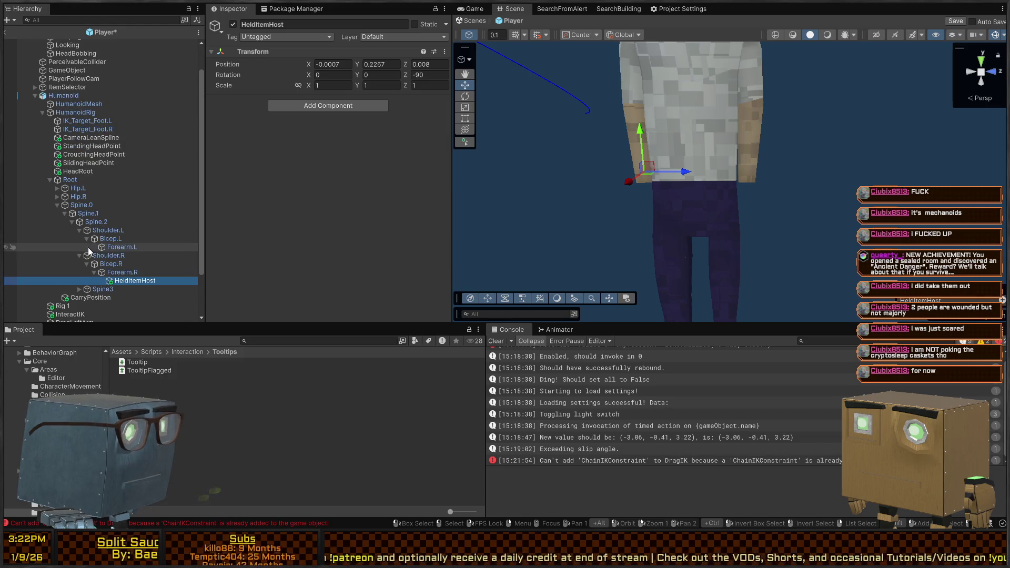
left_click(108, 247)
key("ctrl+shift+v")
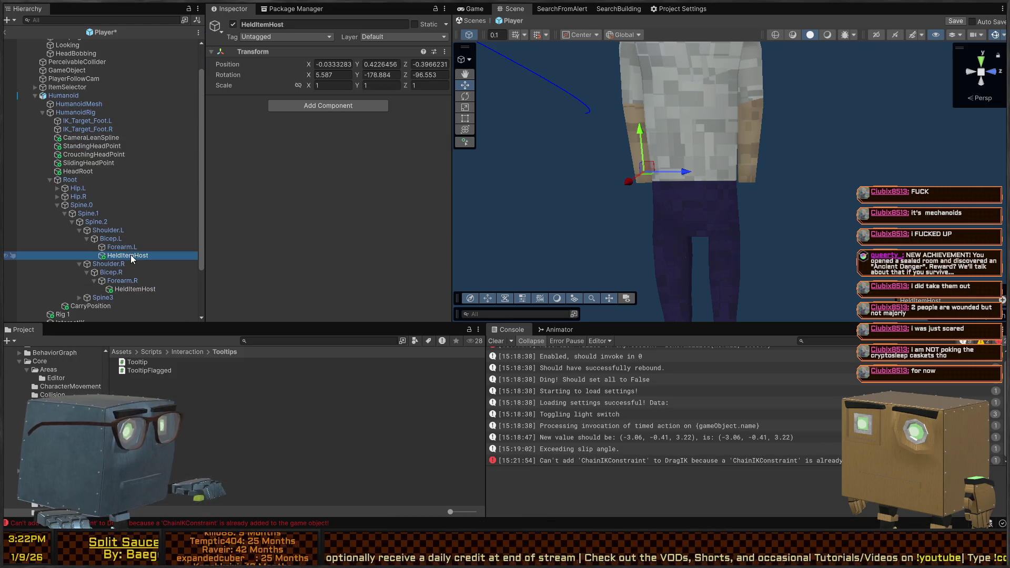
key("Left")
key("Left")
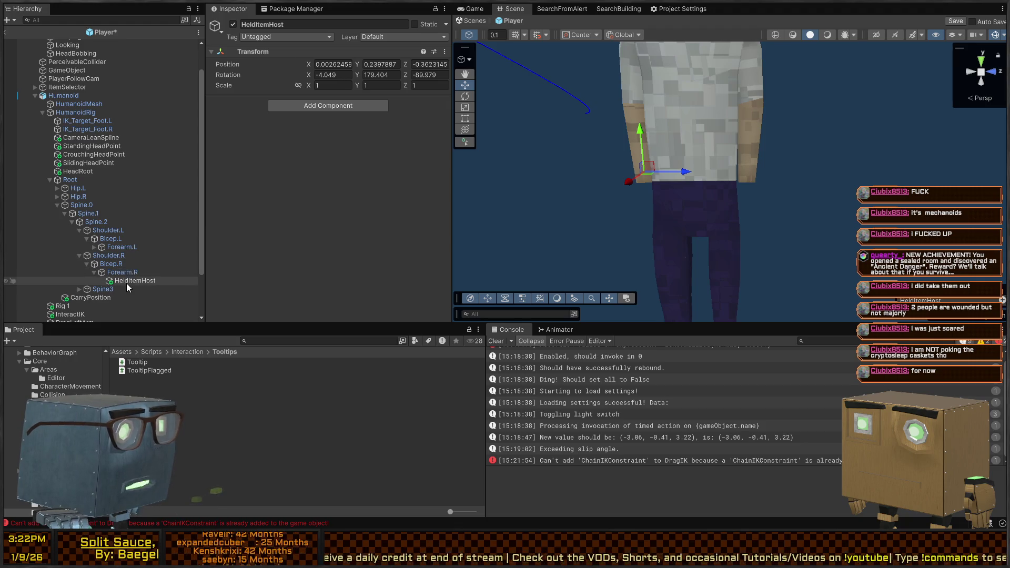
Copy the right HeldItemHost's position onto the new left HeldItemHost.
left_click(127, 282)
left_click(247, 51)
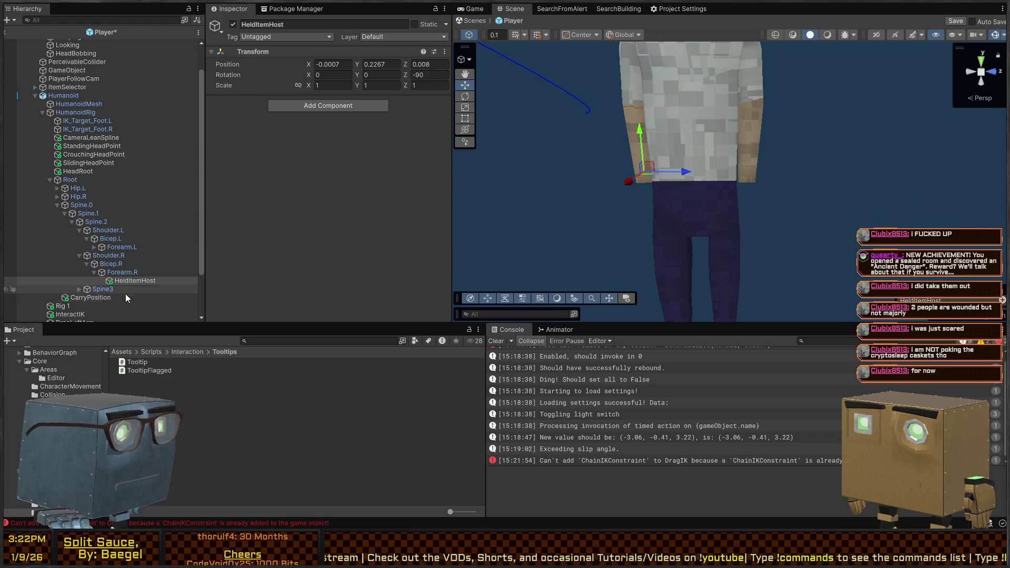
left_click(94, 247)
left_click(135, 254)
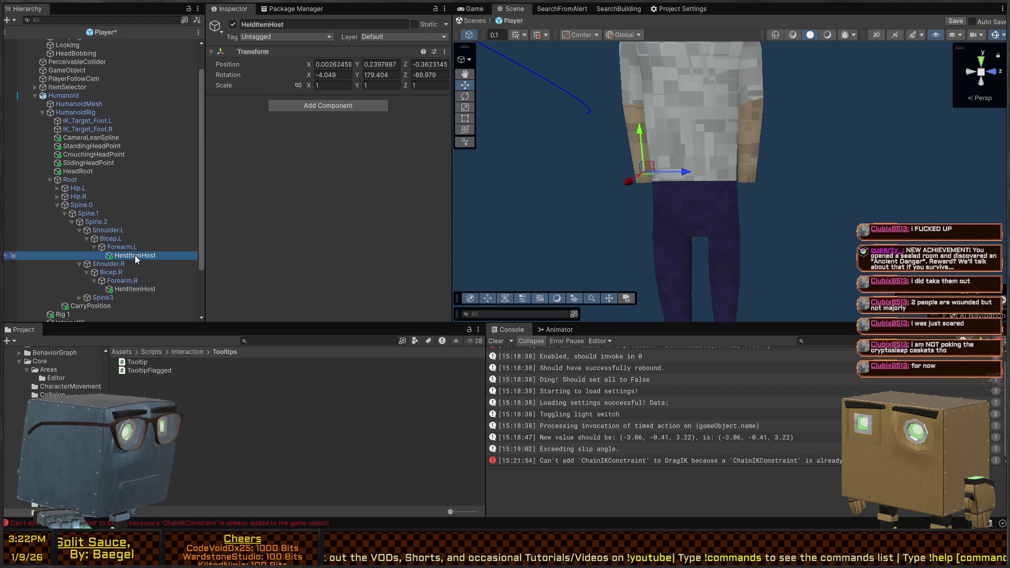
left_click(248, 52)
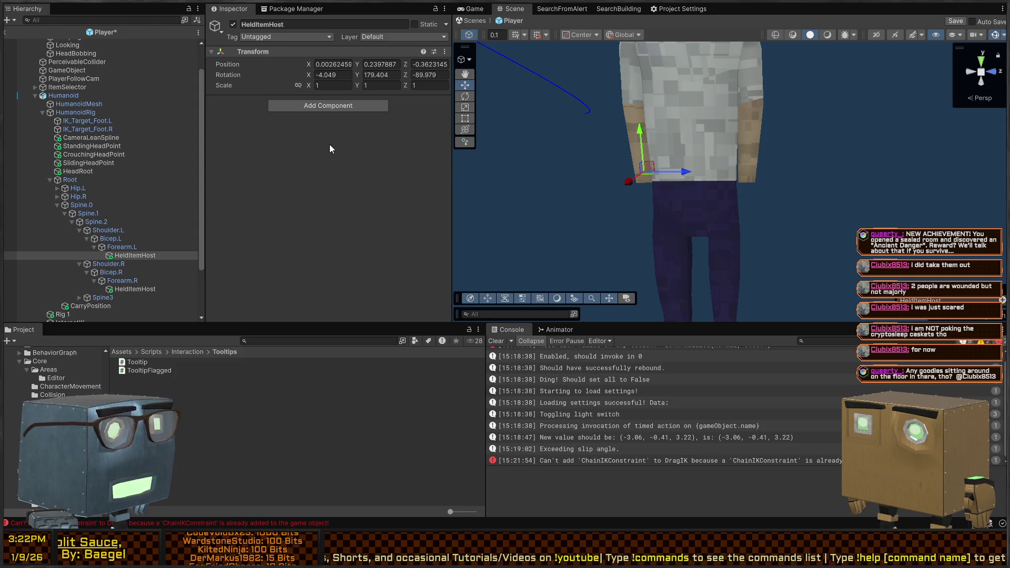
key("ctrl+z")
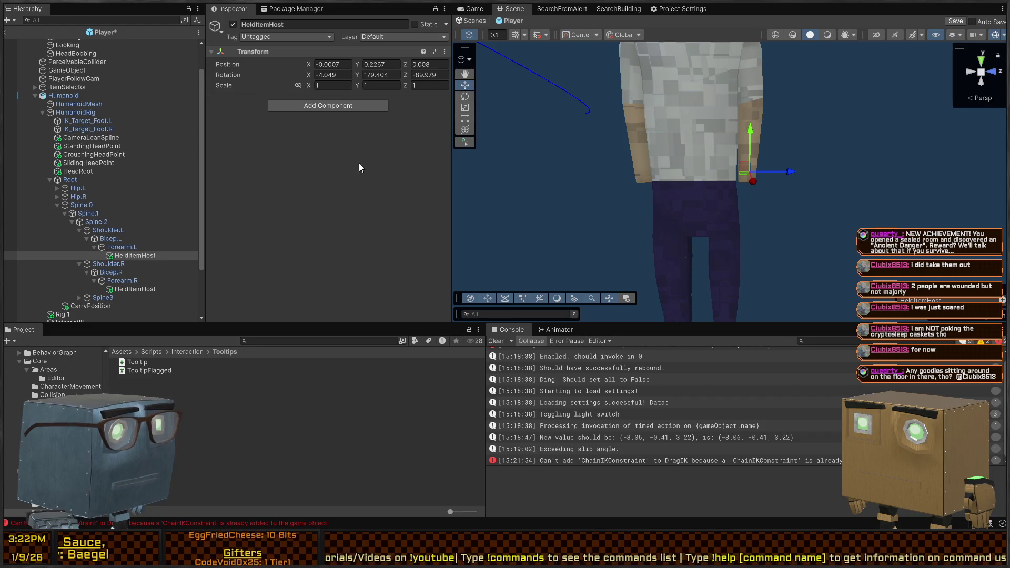
Give the left HeldItemHost rotation 0, 0, -90 and save the Player prefab.
left_click(135, 289)
left_click(252, 62)
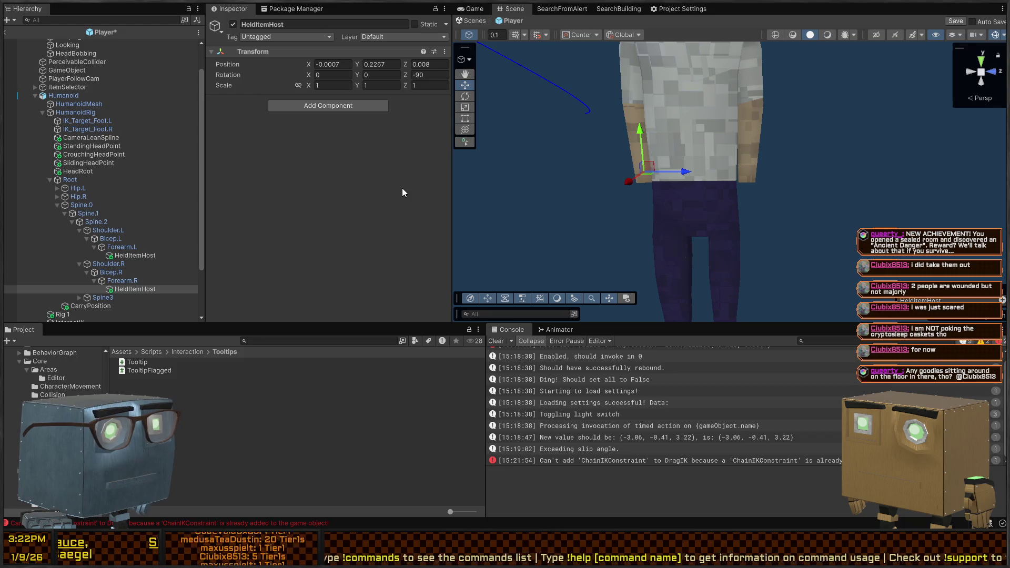
left_click(137, 256)
left_click(251, 51)
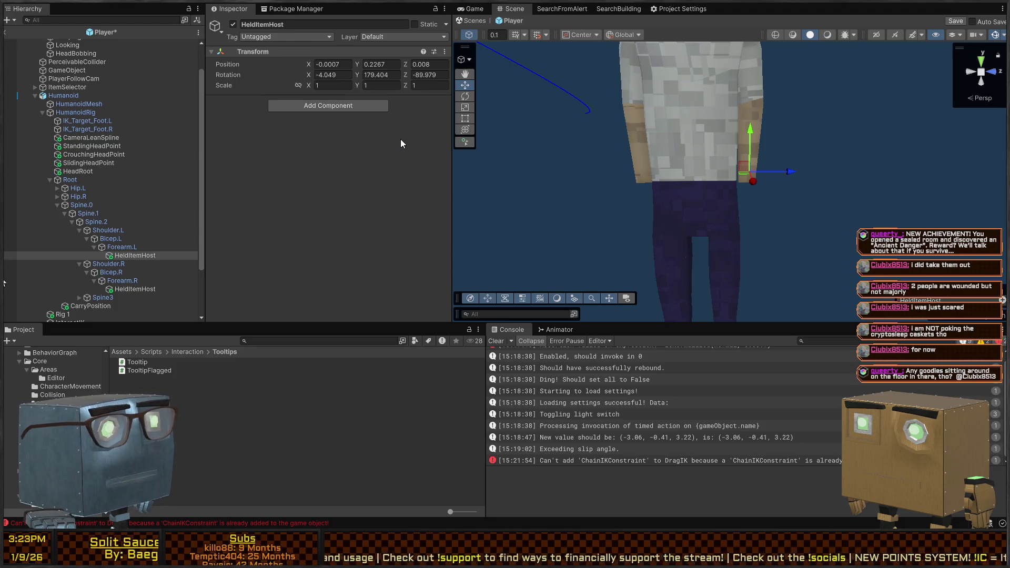
key("ctrl+z")
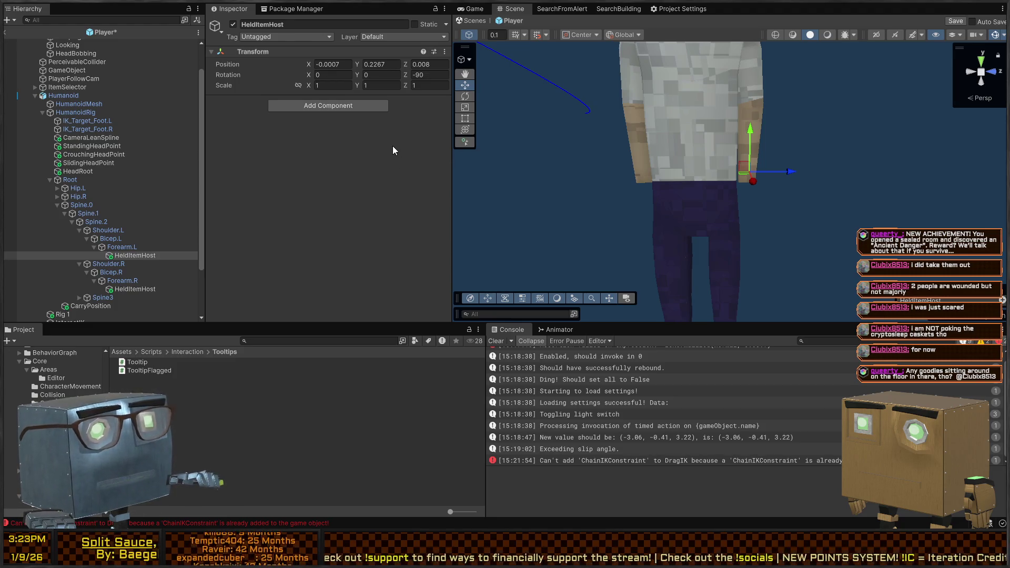
key("ctrl+s")
Return to the main scene and orbit the view around the character and car.
left_click(472, 20)
mouse_move(640, 138)
left_mouse_down()
mouse_move(756, 111)
mouse_move(663, 119)
left_mouse_up()
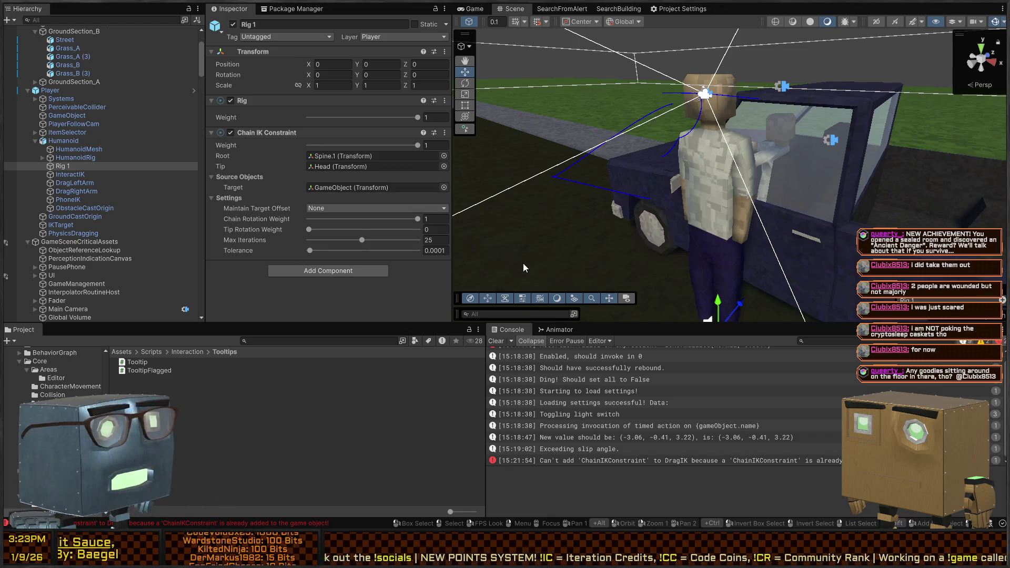
left_click_drag(571, 206, 725, 187)
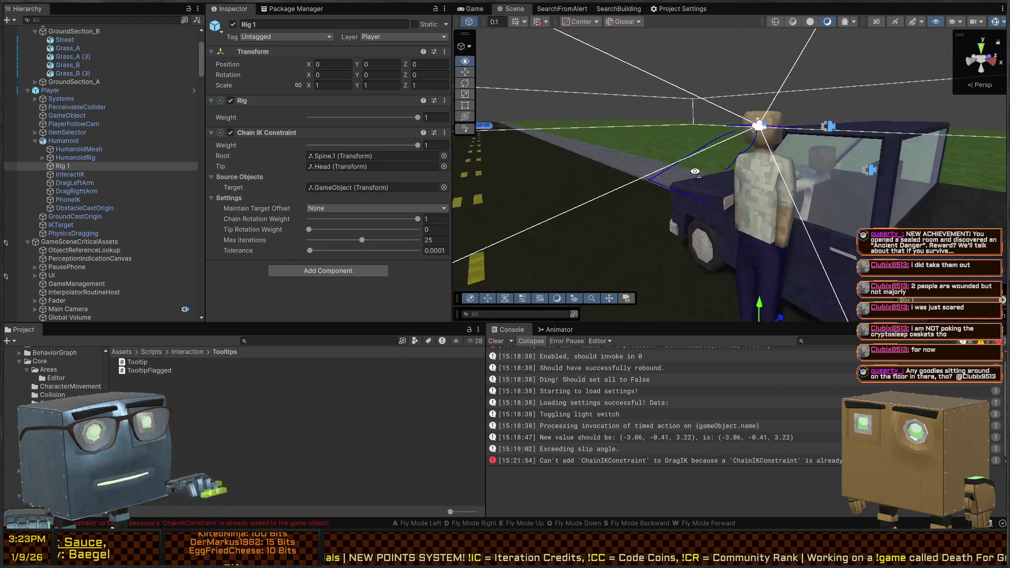
left_click_drag(696, 194, 683, 204)
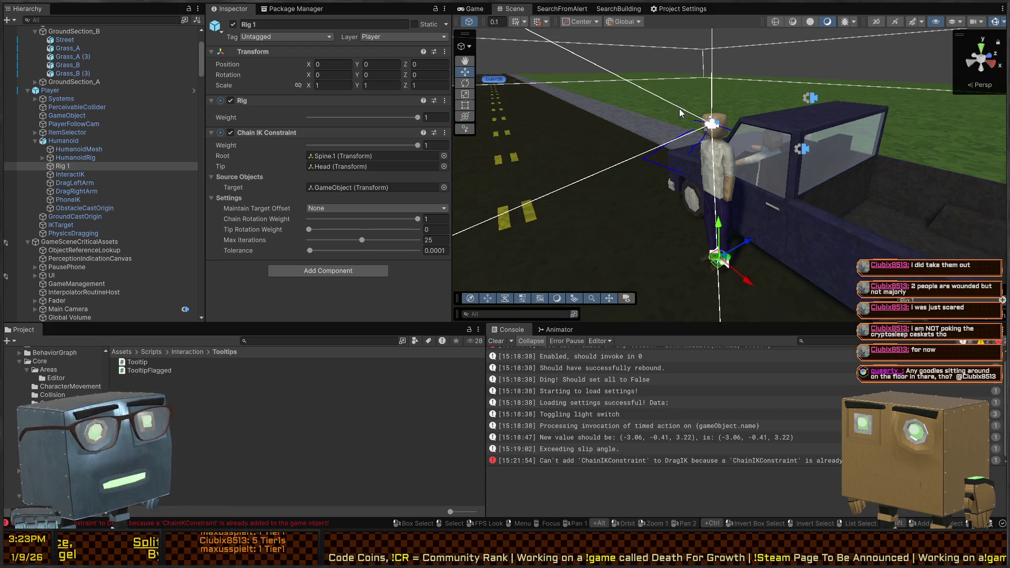
mouse_move(750, 202)
left_mouse_down()
mouse_move(730, 181)
mouse_move(749, 171)
mouse_move(688, 179)
mouse_move(679, 193)
left_mouse_up()
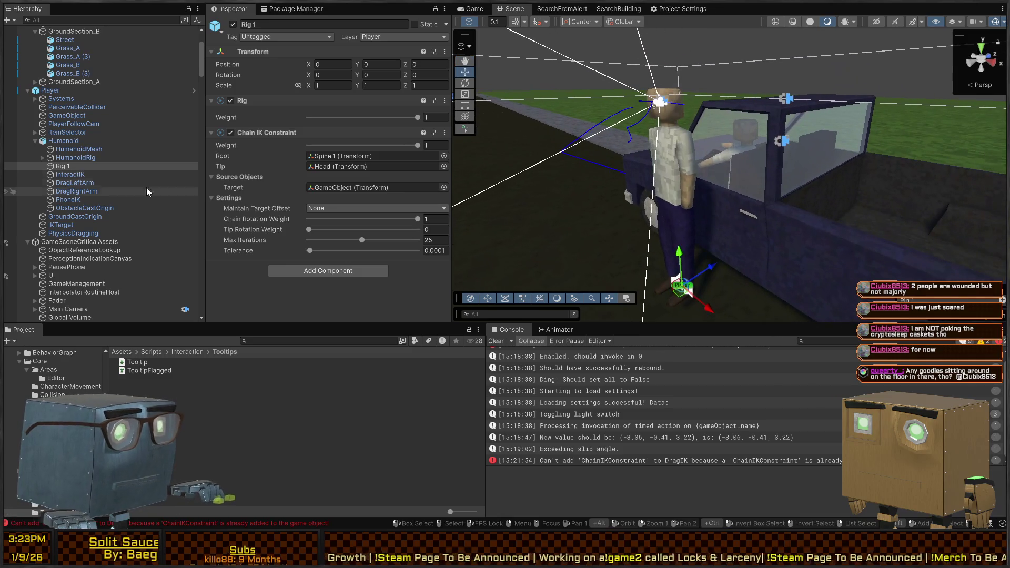
Inspect HumanoidRig, HumanoidMesh and Rig 1, showing Rig 1's Chain IK Constraint from Spine.1 to Head.
left_click(90, 159)
left_click(53, 167)
left_click(66, 150)
left_click(63, 158)
left_click(61, 167)
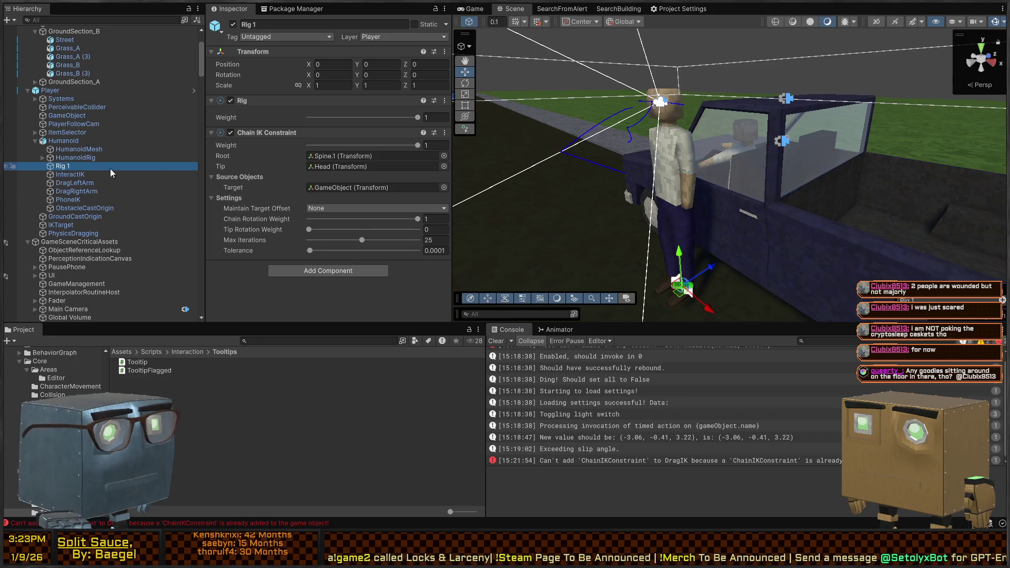
Add two slots to the Humanoid's Rig Builder layers and assign DragLeftArm to one.
scroll(64, 153, "down", 2)
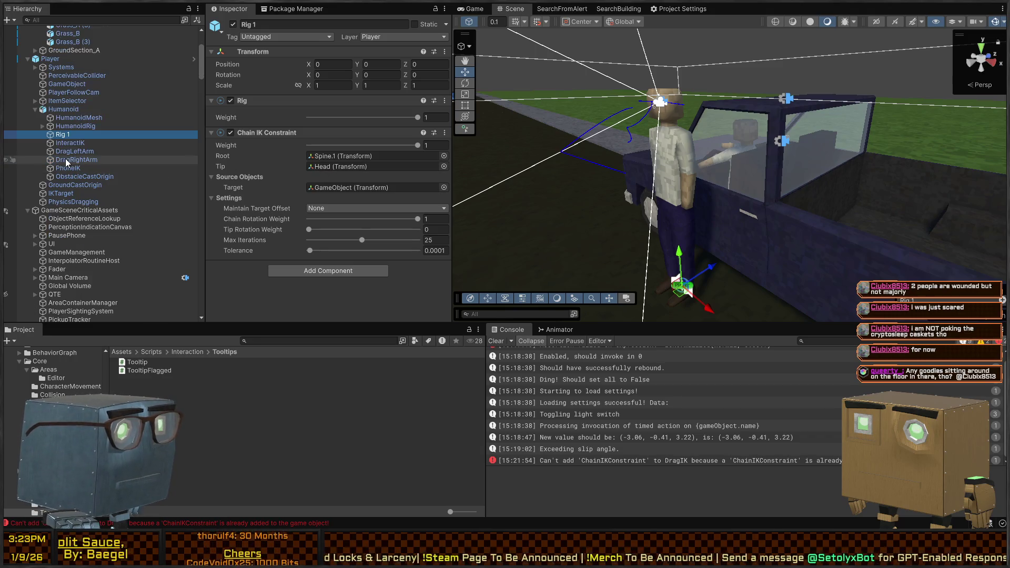
left_click(63, 109)
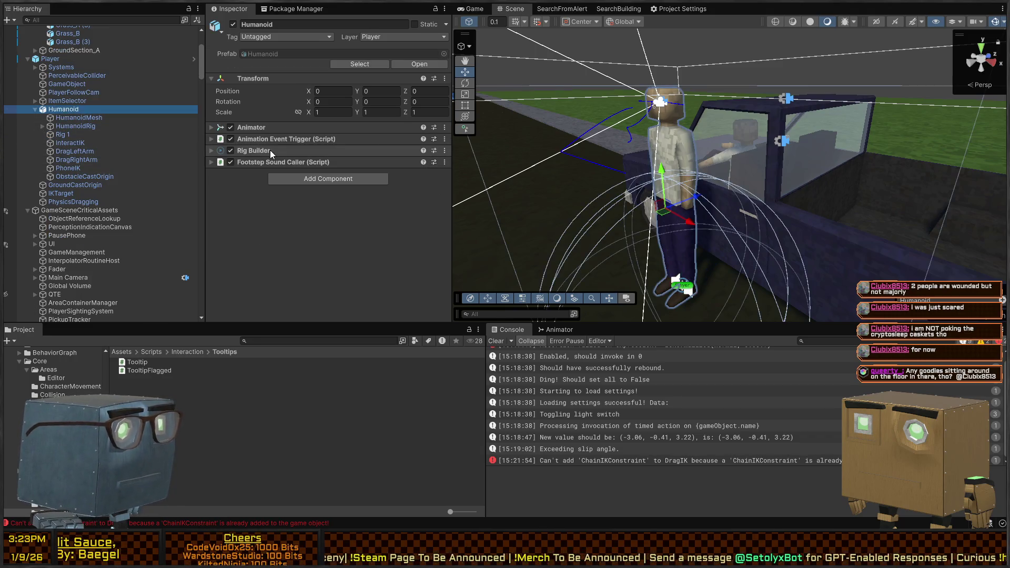
left_click(270, 151)
left_click(422, 215)
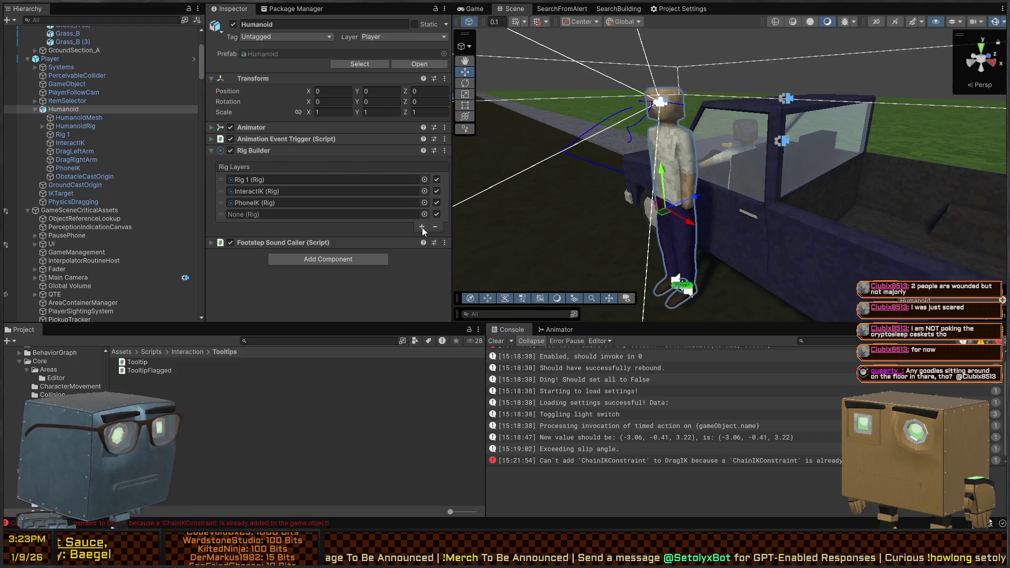
left_click(422, 228)
mouse_move(75, 151)
left_mouse_down()
mouse_move(288, 221)
mouse_move(174, 200)
mouse_move(284, 225)
left_mouse_up()
Check DragLeftArm's Chain IK settings and expand Shoulder.L and Bicep.L toward Forearm.L.
left_click(80, 152)
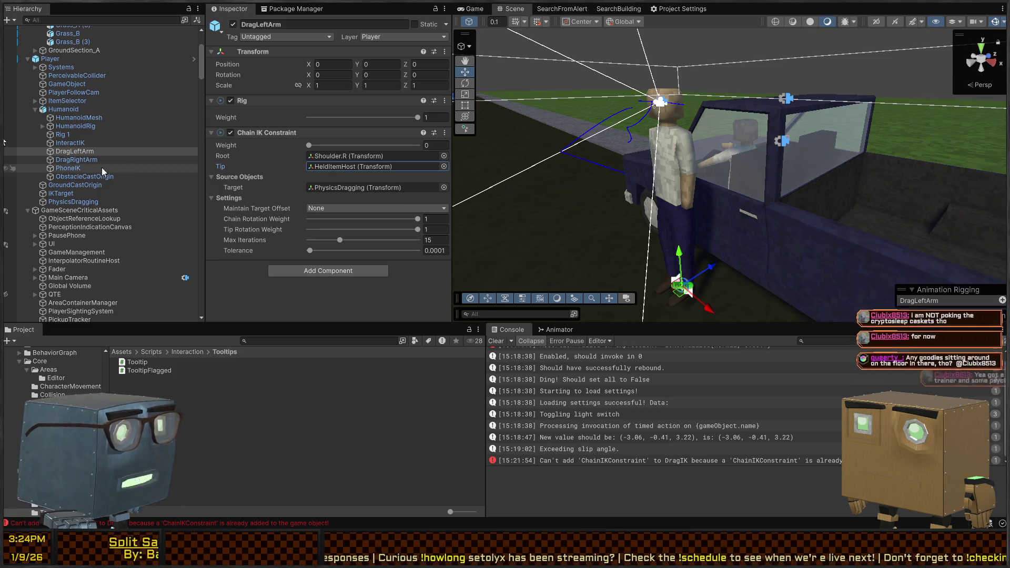
scroll(84, 213, "down", 5)
scroll(76, 213, "down", 10)
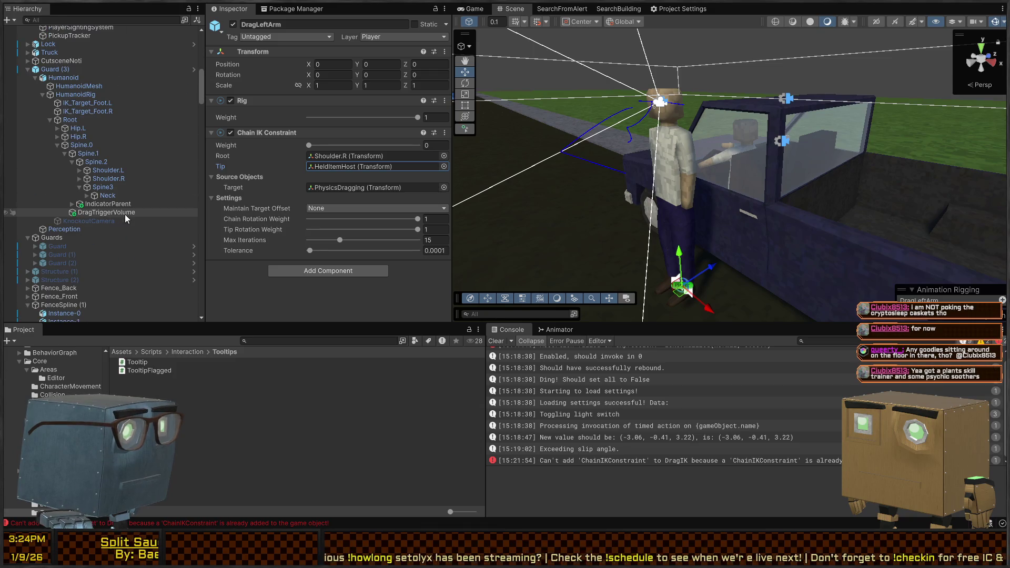
left_click(78, 170)
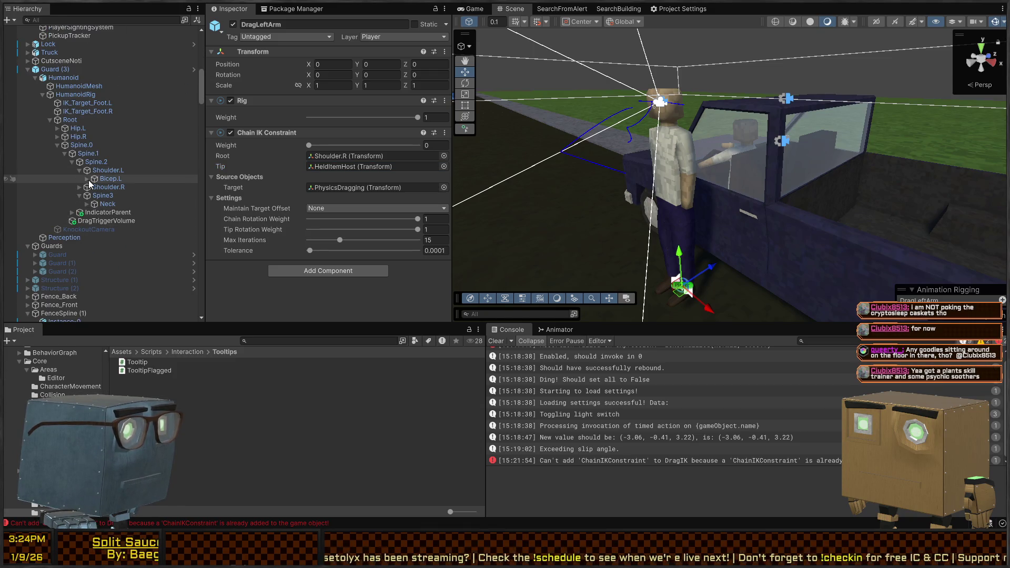
left_click(89, 178)
left_click(88, 179)
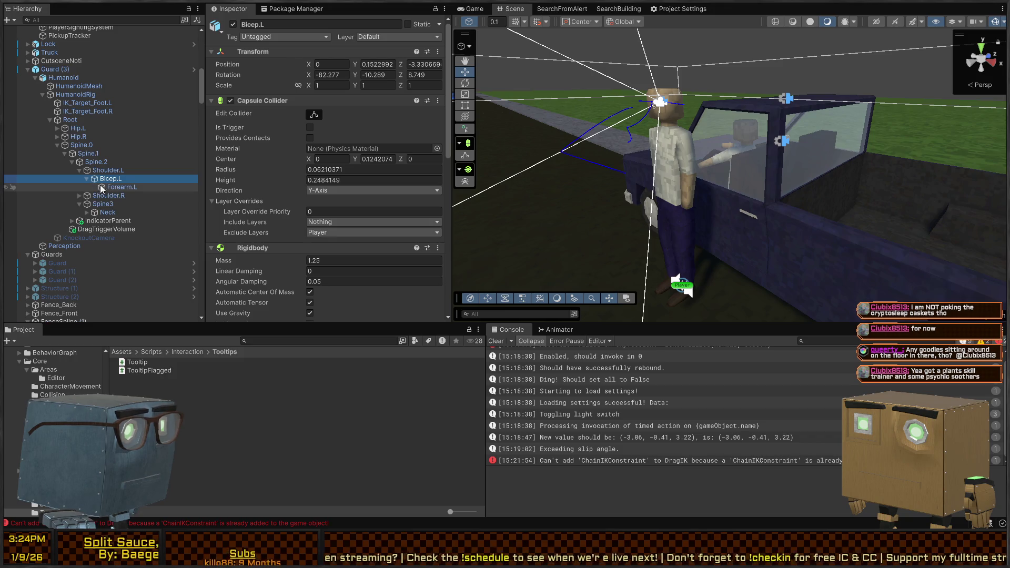
left_click(674, 169)
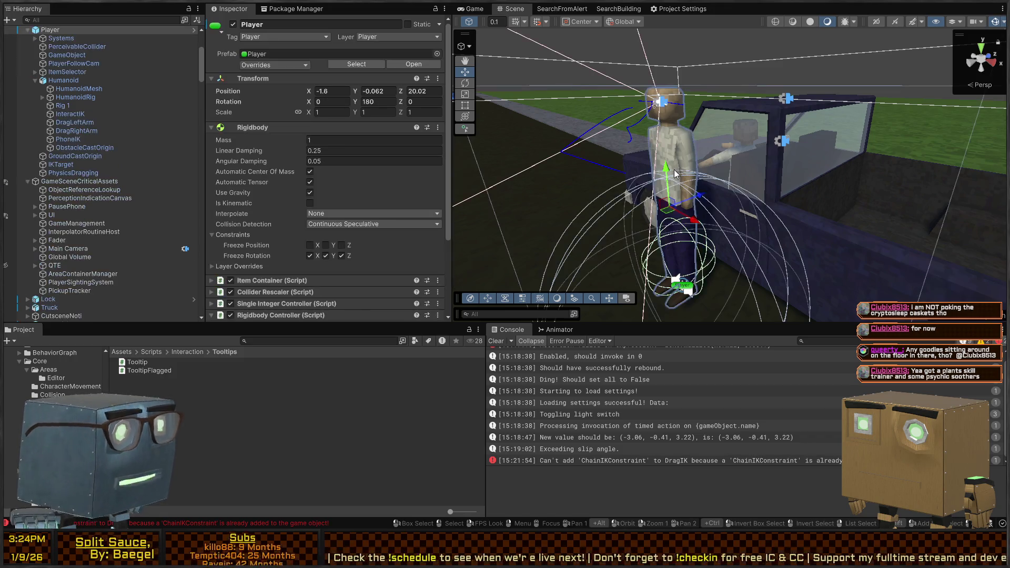
Expand HumanoidRig, Root and Spine.0 through Spine.2 to reveal the shoulders.
left_click(43, 98)
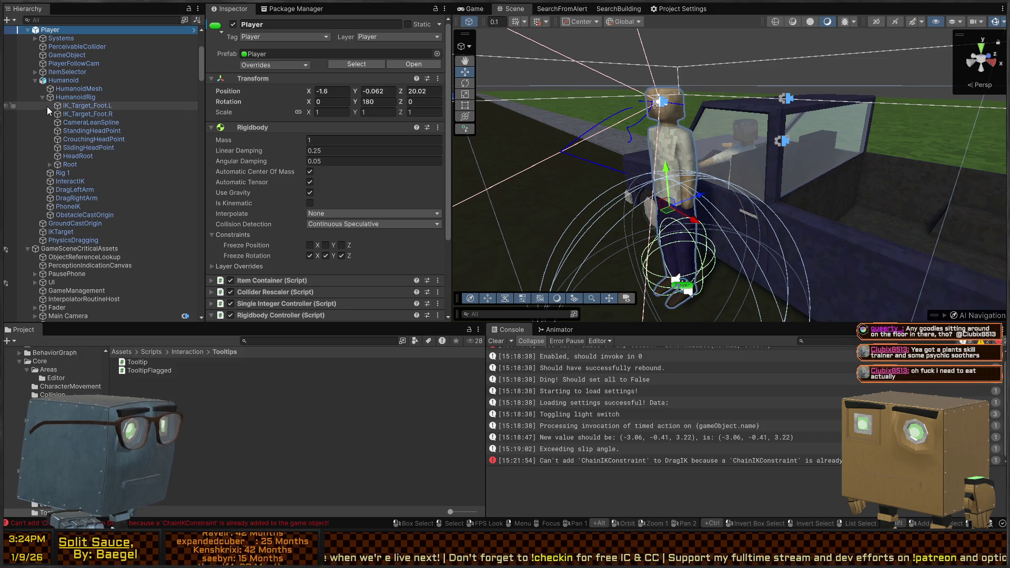
left_click(49, 164)
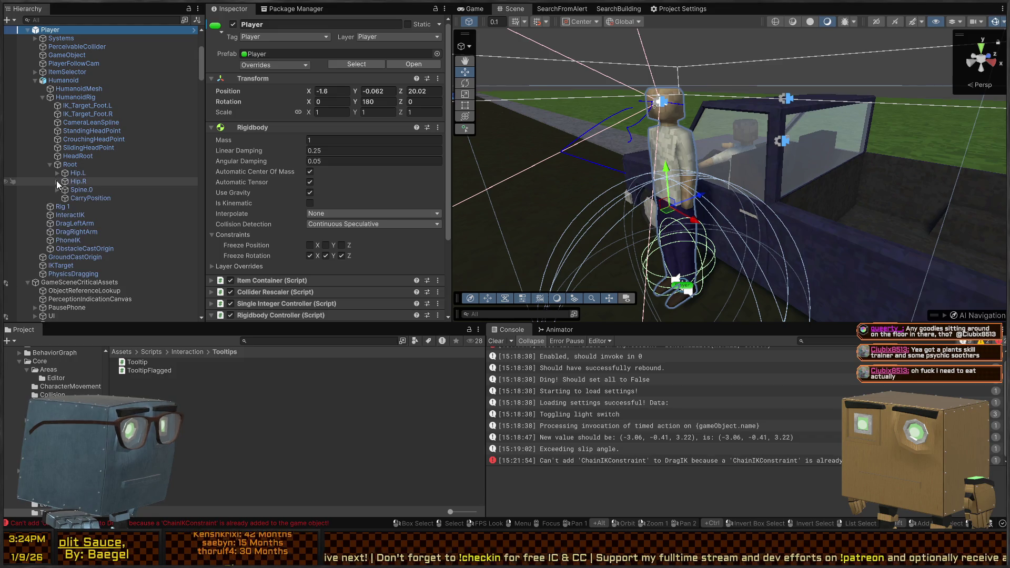
left_click(56, 190)
left_click(64, 198)
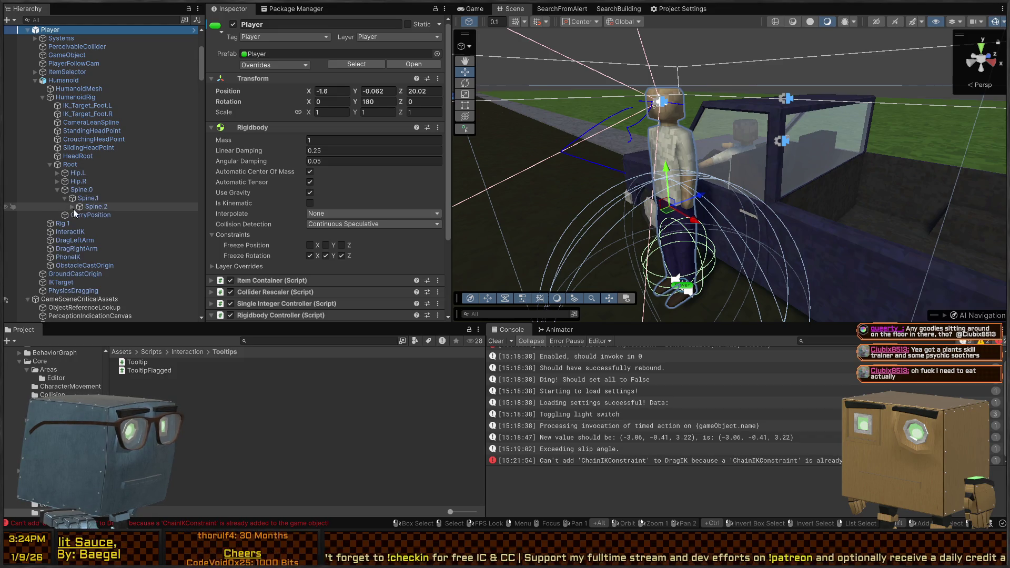
left_click(72, 206)
Expand both shoulders, biceps and forearms, and select HeldItemHost under Forearm.L.
left_click(80, 215)
left_click(80, 232)
left_click(87, 223)
left_click(87, 249)
left_click(95, 257)
left_click(92, 232)
left_click(125, 240)
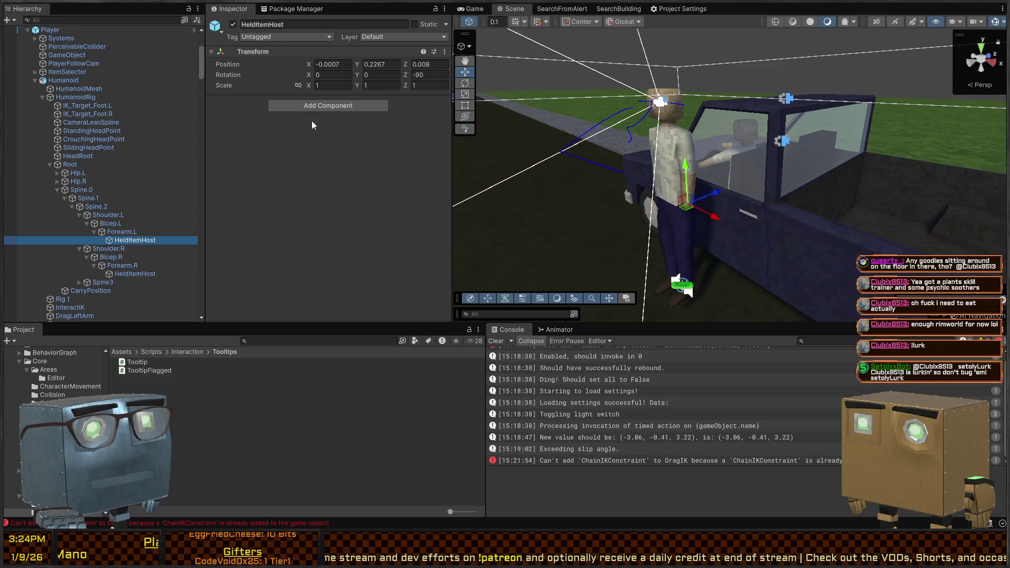
scroll(162, 102, "up", 5)
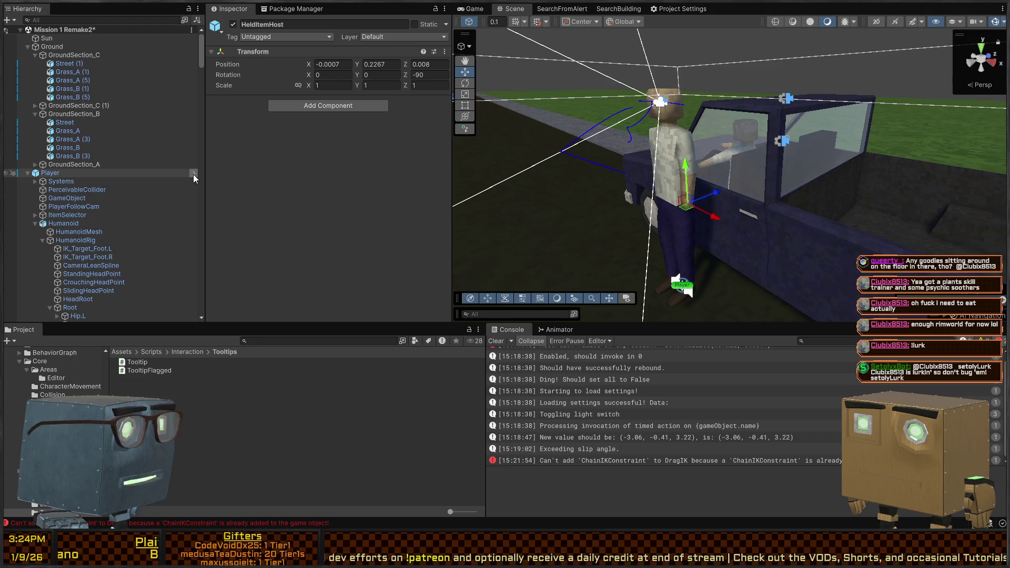
In the Player prefab, rename the left forearm's HeldItemHost to HeldItemHost.L.
left_click(194, 175)
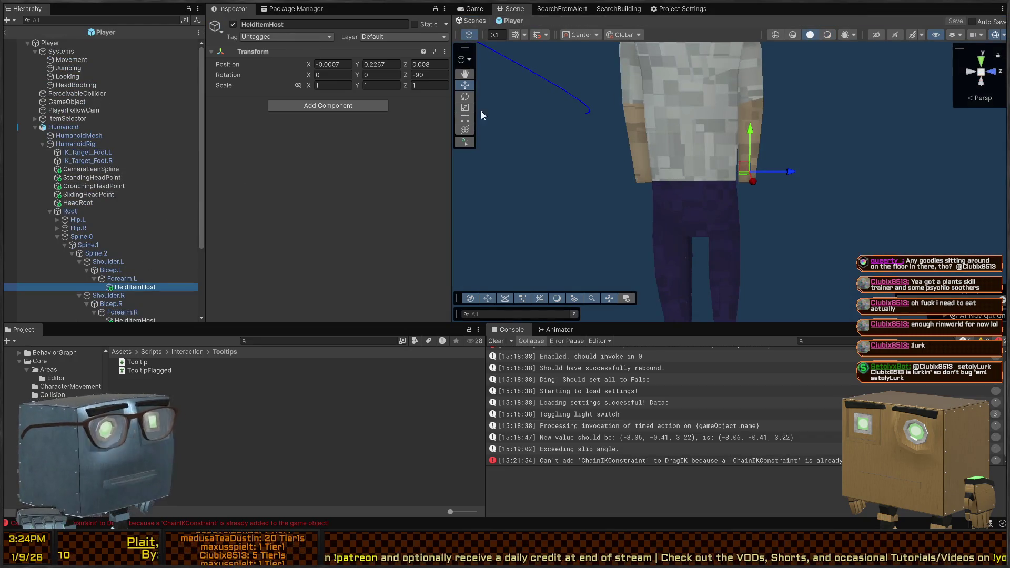
left_click(148, 289)
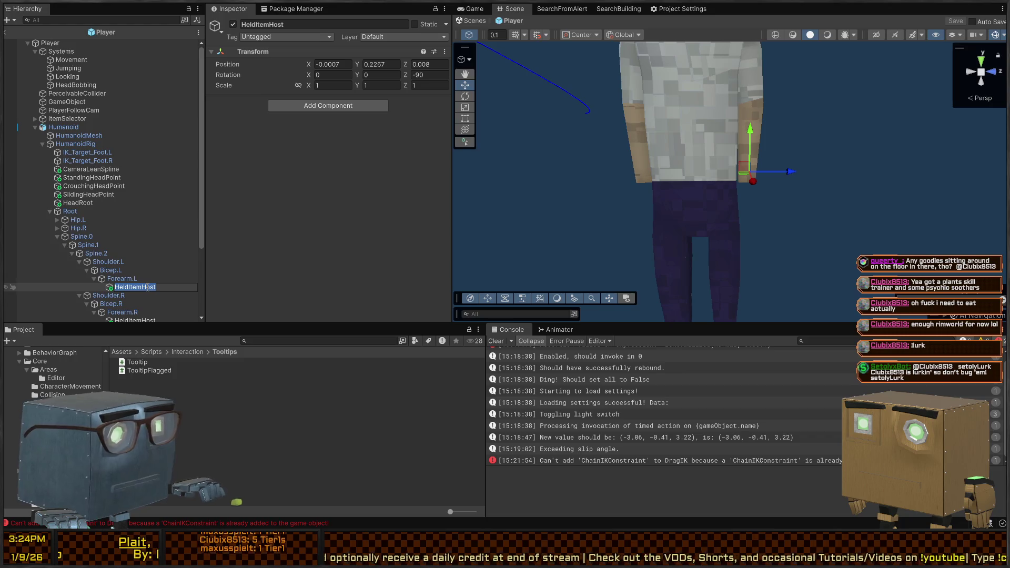
type(".L")
key("Return")
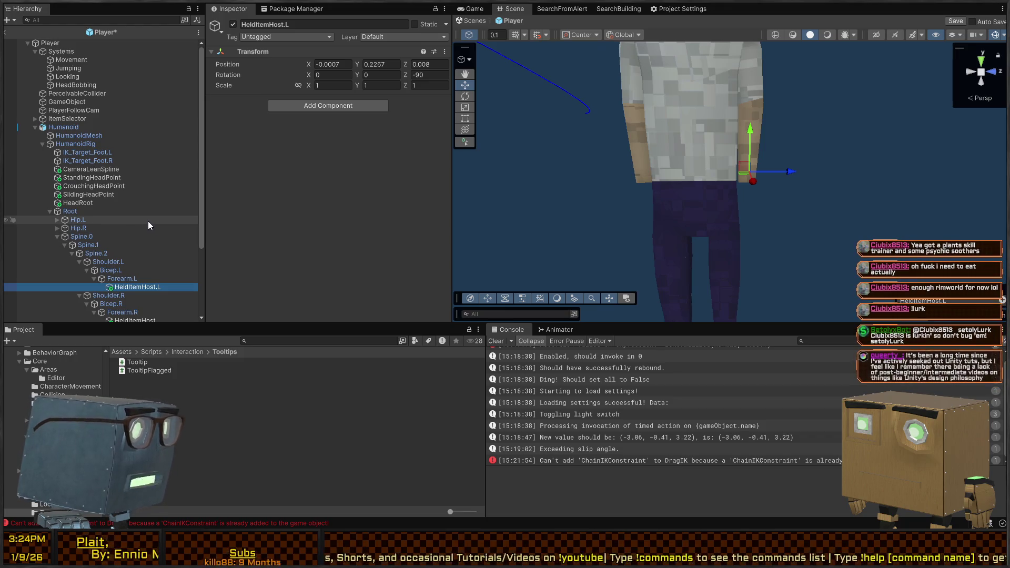
Leave the right forearm's HeldItemHost name unchanged and save the Player prefab.
scroll(148, 225, "down", 4)
left_click(129, 225)
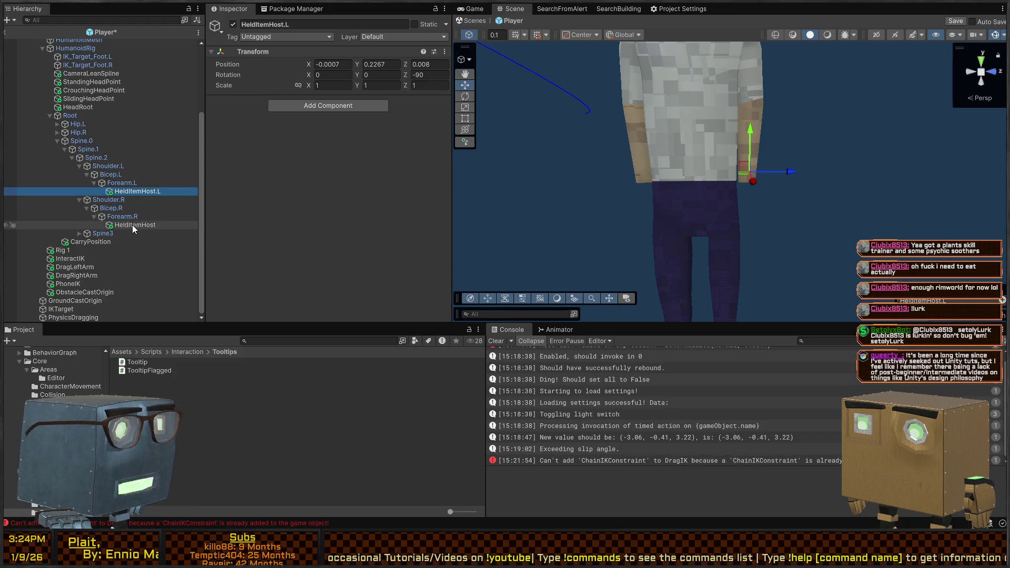
left_click(128, 225)
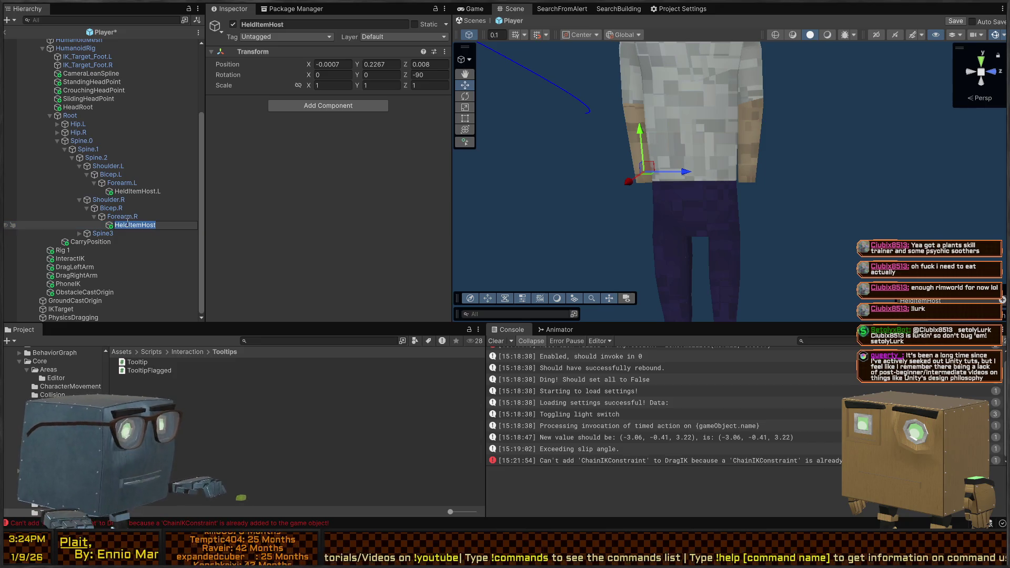
left_click(145, 186)
key("ctrl+s")
scroll(96, 116, "up", 4)
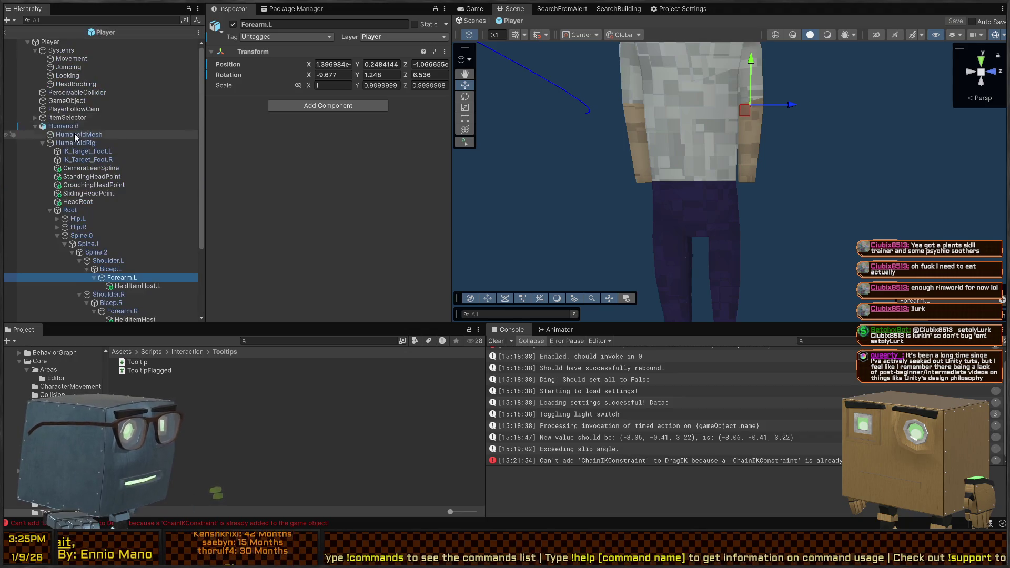
Set both drag arms' chain tips to HeldItemHost and DragRightArm's root to Shoulder.R.
scroll(74, 120, "down", 4)
left_click(77, 267)
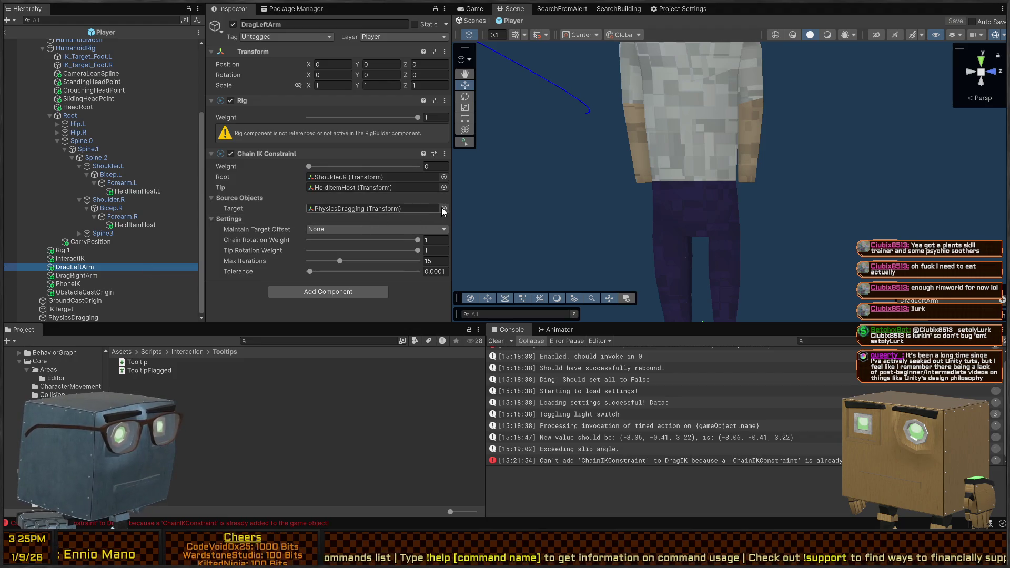
mouse_move(141, 194)
left_mouse_down()
mouse_move(392, 210)
mouse_move(361, 198)
mouse_move(270, 196)
left_mouse_up()
key("ctrl+z")
key("ctrl+s")
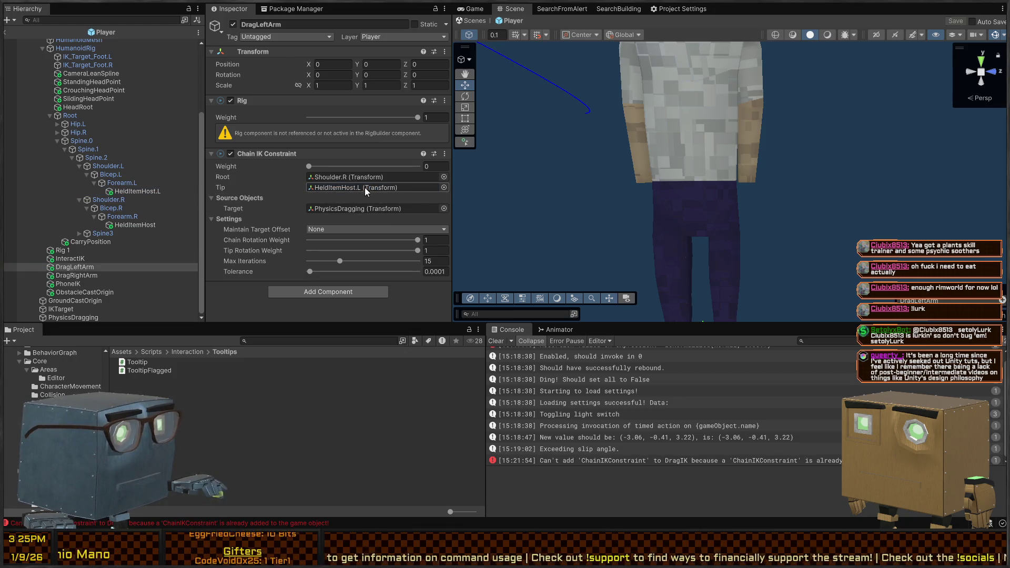
left_click_drag(140, 225, 352, 189)
key("ctrl+s")
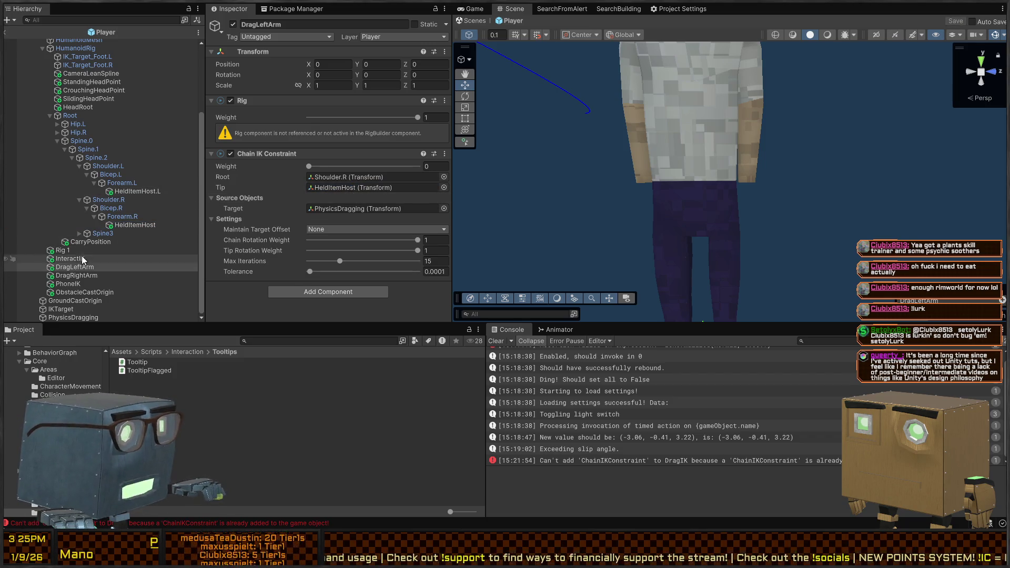
left_click(81, 276)
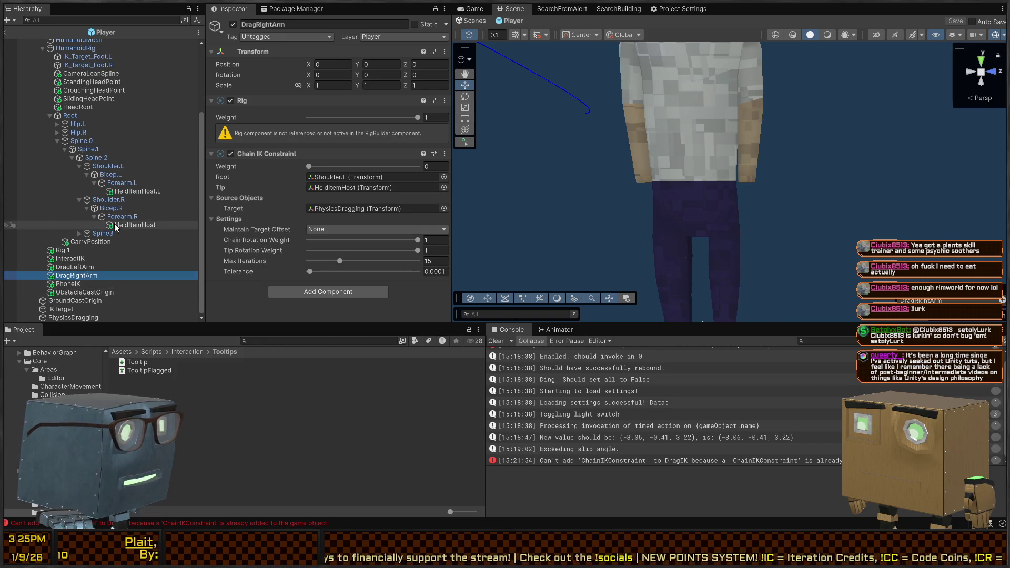
mouse_move(131, 226)
left_mouse_down()
mouse_move(339, 200)
mouse_move(345, 189)
mouse_move(330, 196)
left_mouse_up()
left_click_drag(108, 200, 366, 179)
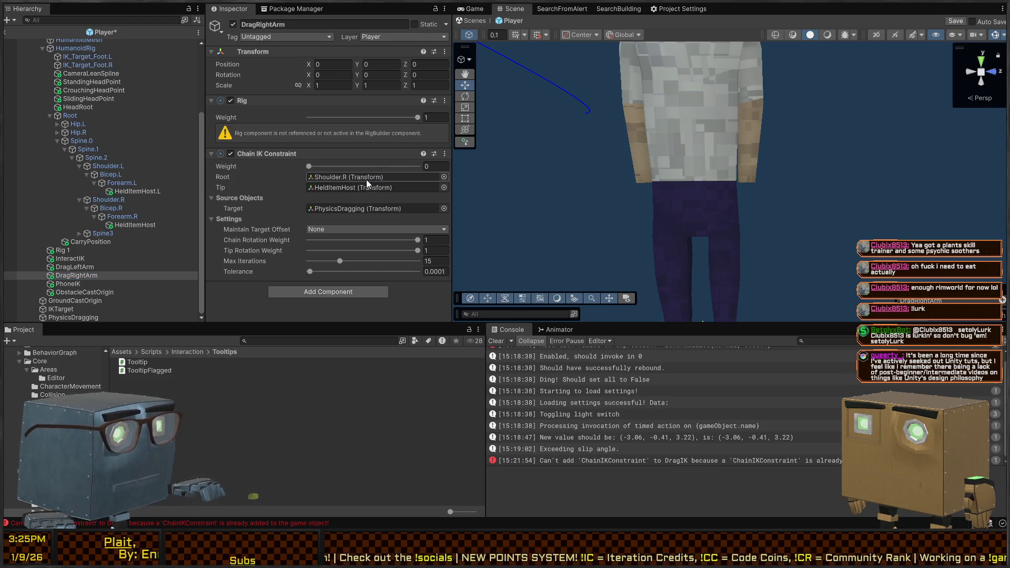
Set DragLeftArm's tip to HeldItemHost.L, raise its weight for testing, save, and return.
left_click(89, 267)
left_click_drag(116, 189, 358, 190)
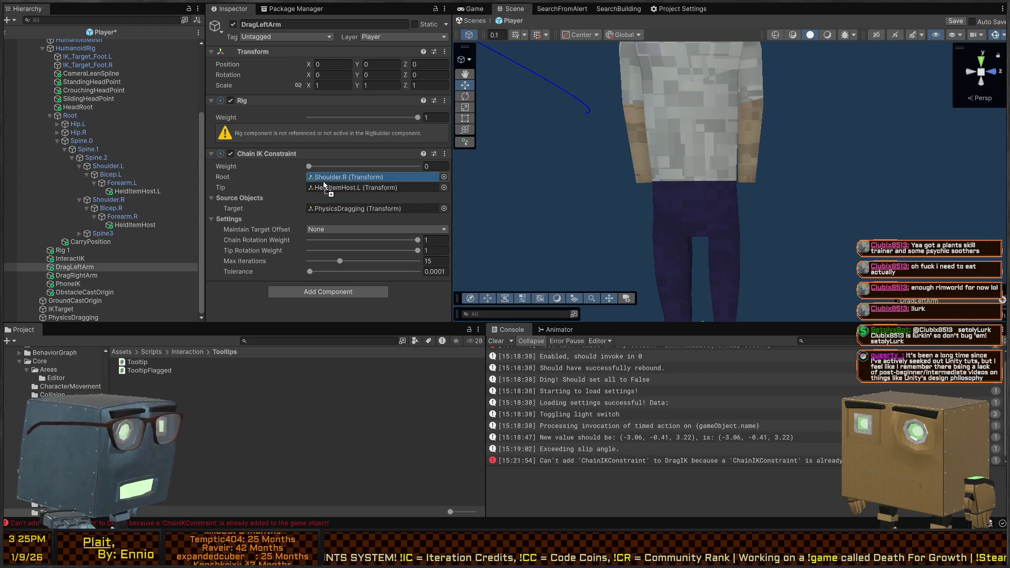
key("ctrl+s")
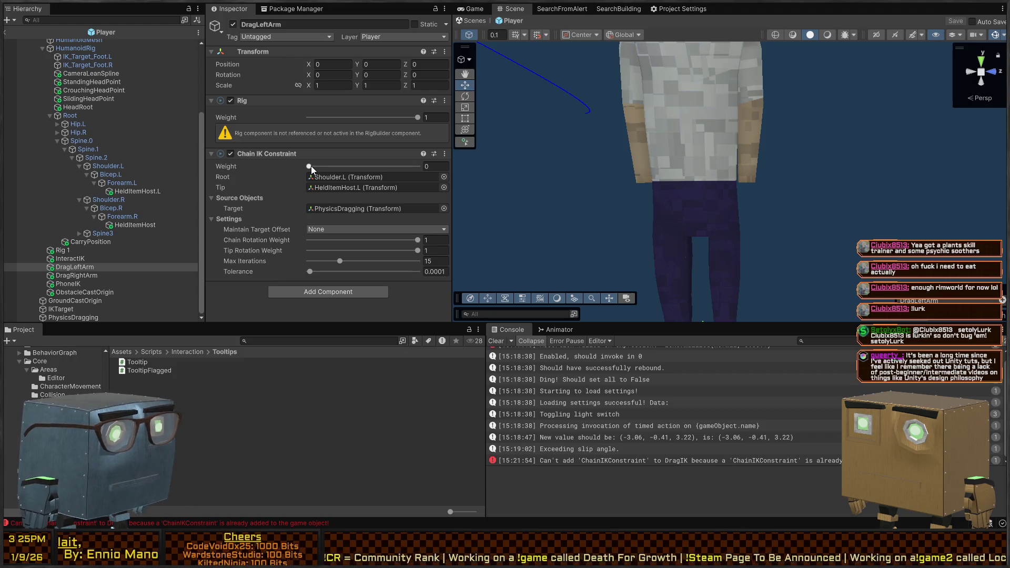
left_click_drag(311, 166, 418, 166)
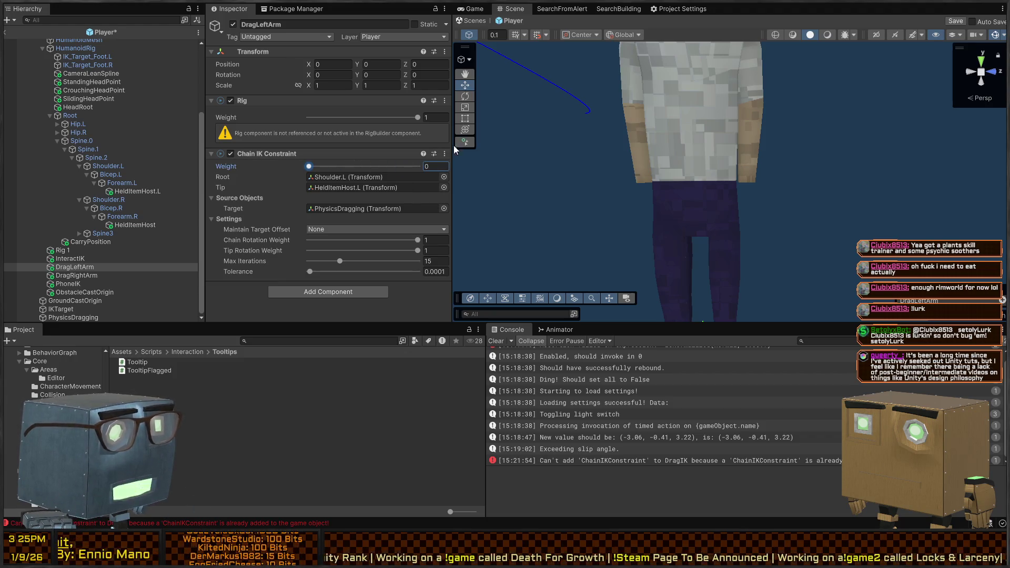
key("ctrl+s")
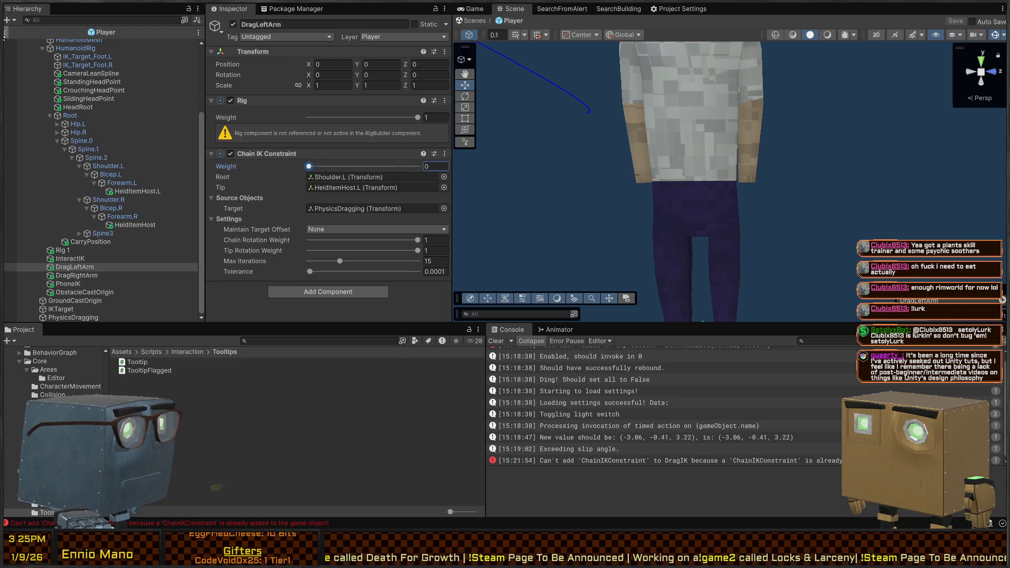
left_click(472, 21)
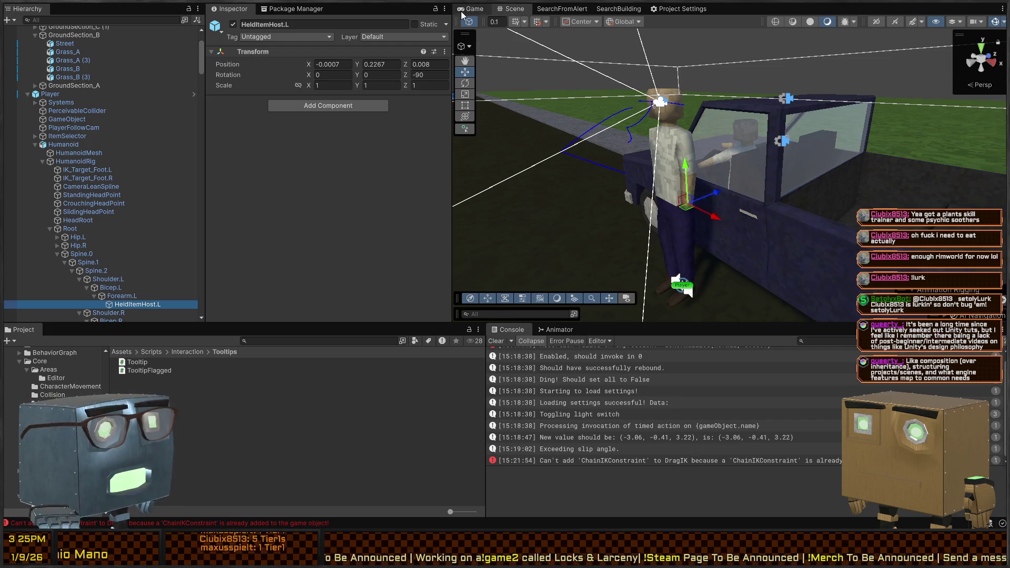
Enter Play mode, walk the player up to the ragdoll, and switch to the Scene view.
key("ctrl+p")
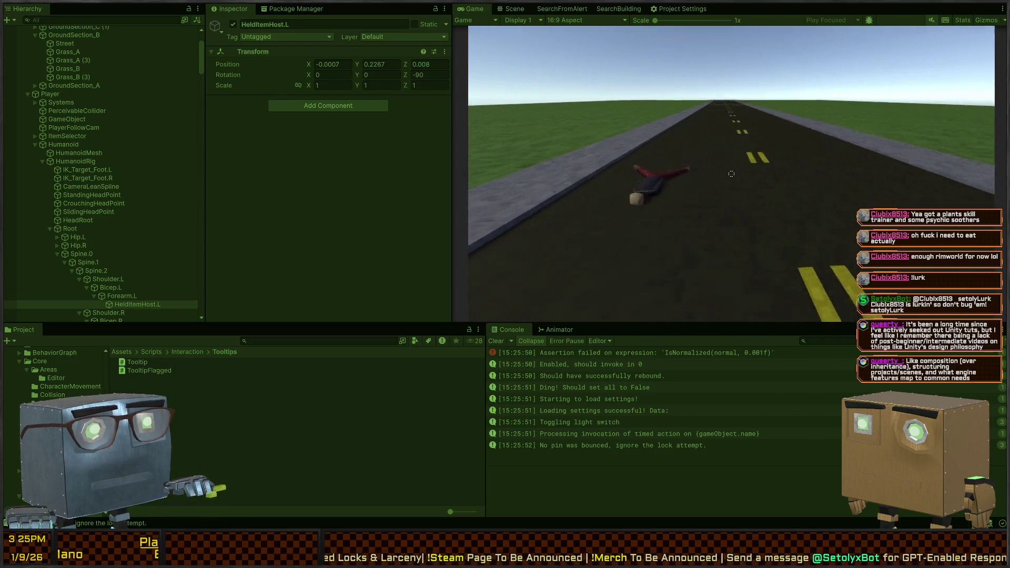
key("w")
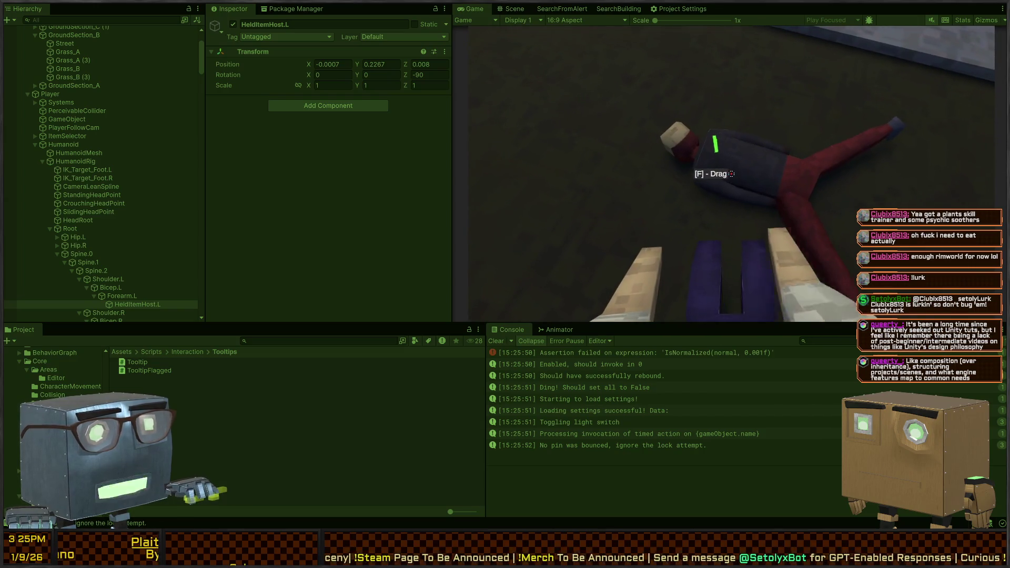
key("ctrl+1")
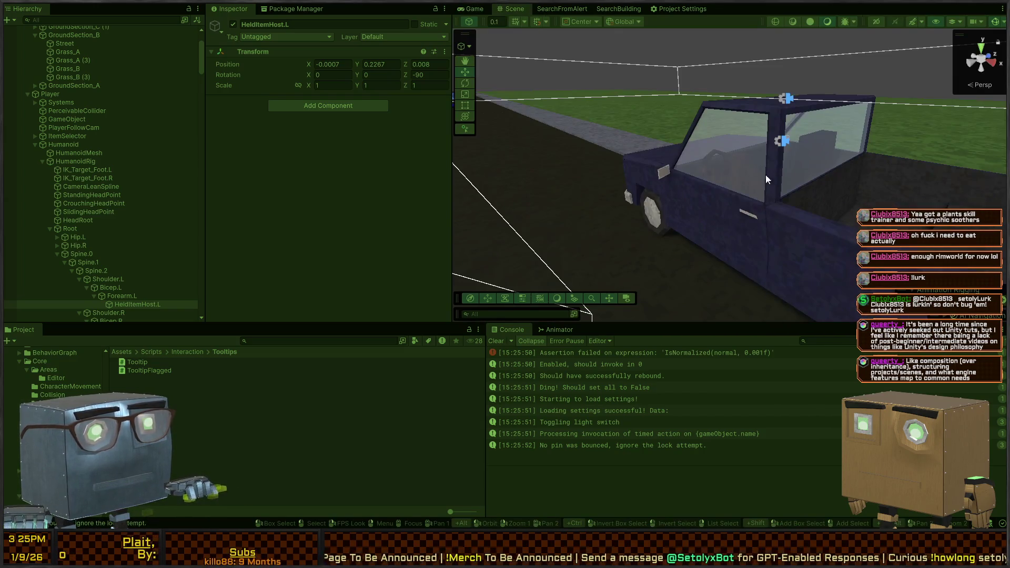
Frame HeldItemHost.L in the scene and set DragLeftArm's constraint weight to 0.643.
key("w")
double_click(140, 302)
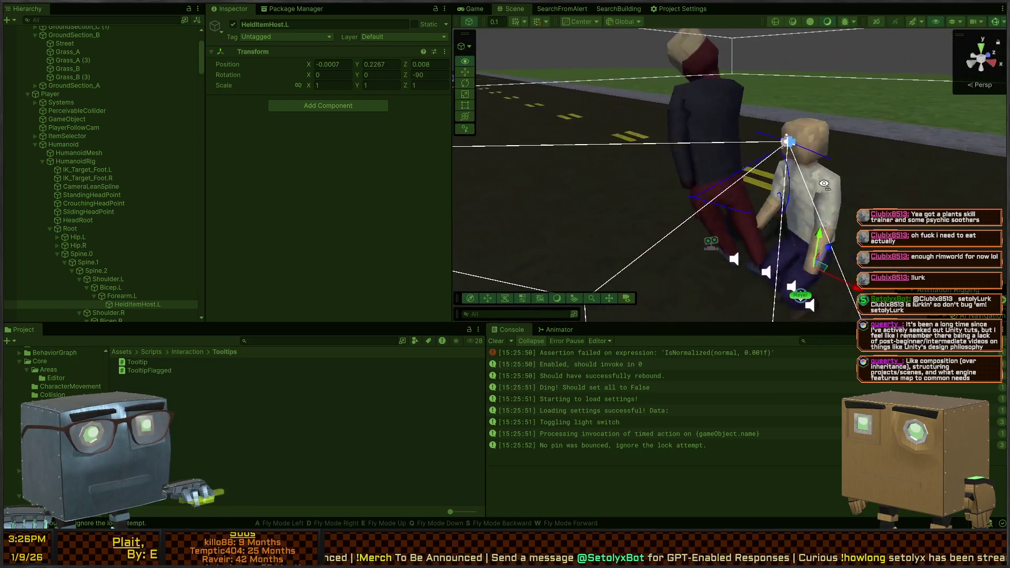
left_click(103, 270)
left_click(117, 296)
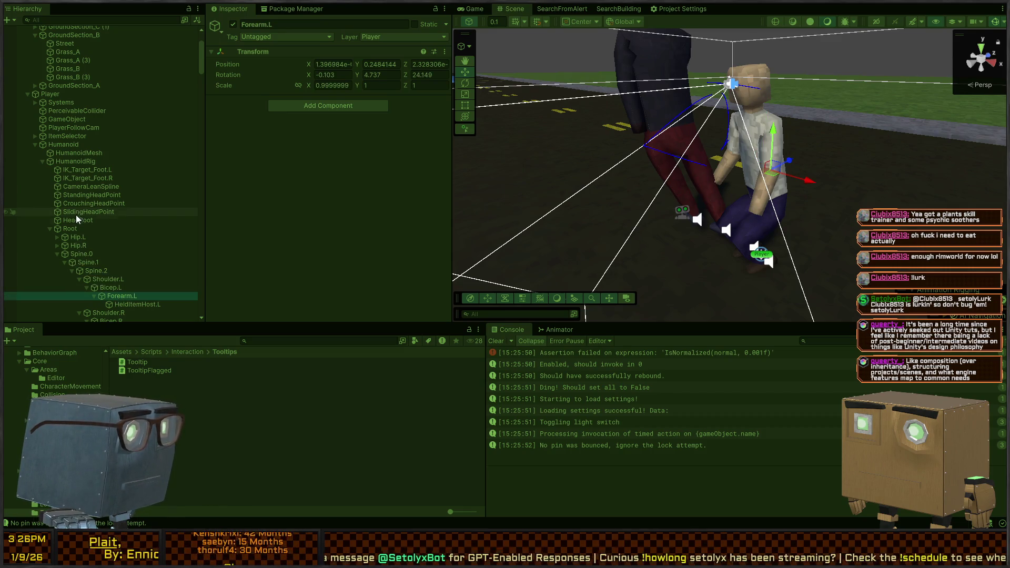
scroll(77, 213, "down", 5)
left_click(67, 254)
left_click(310, 146)
left_click(73, 262)
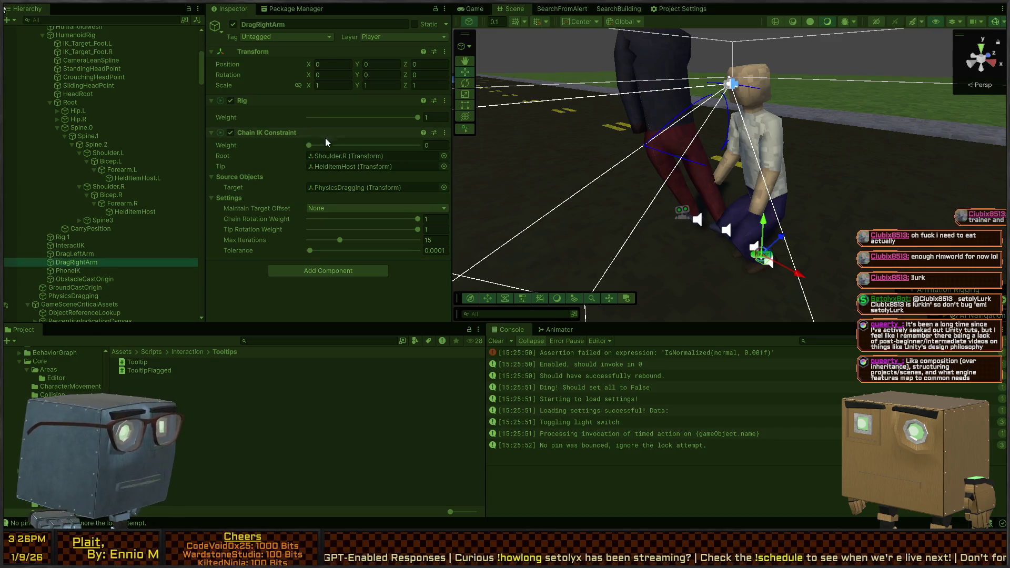
key("ctrl+2")
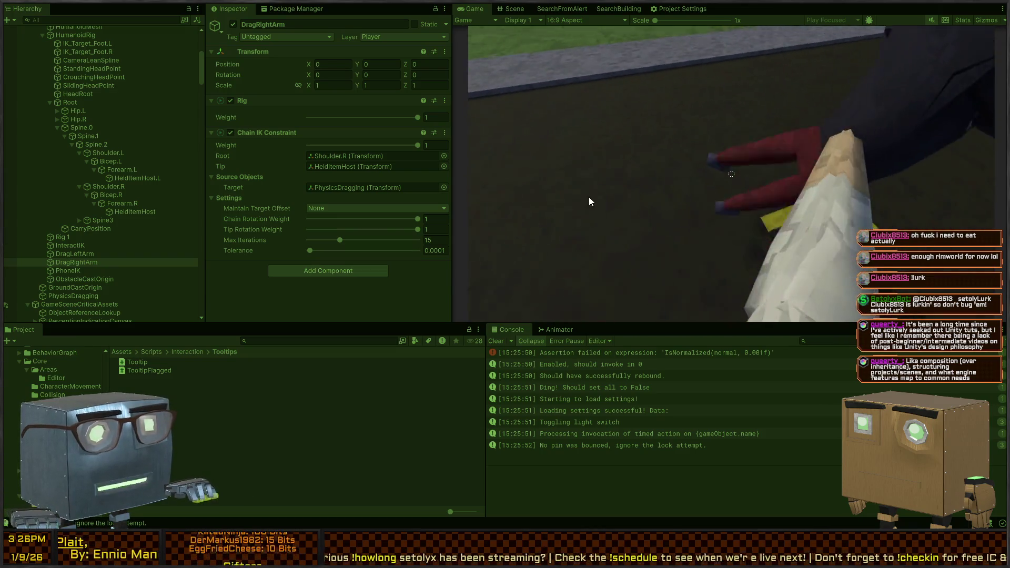
Lower DragRightArm's weight to 0.541 and check both arms in the Game view.
key("ctrl+1")
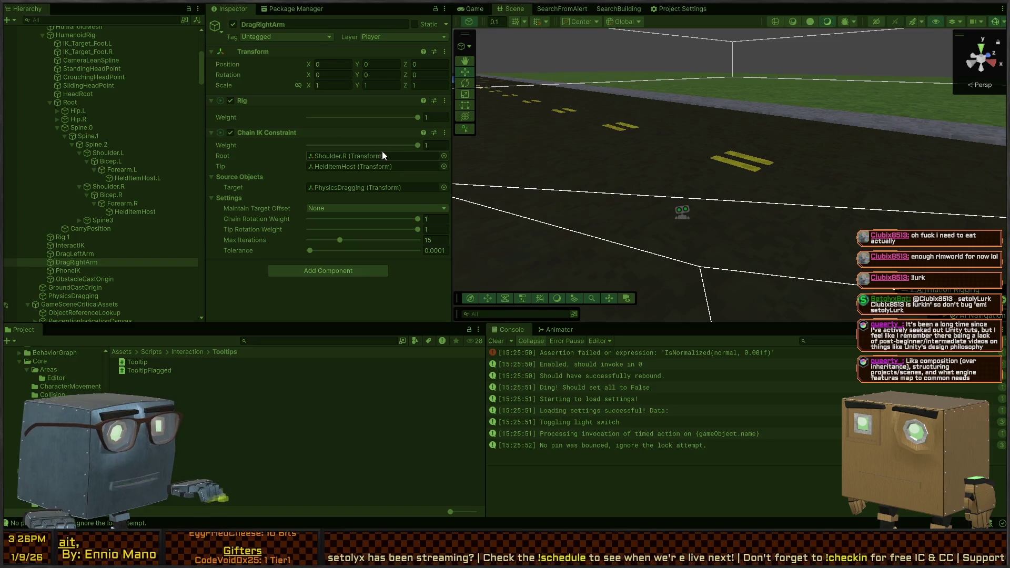
left_click_drag(418, 145, 367, 145)
left_click(102, 253)
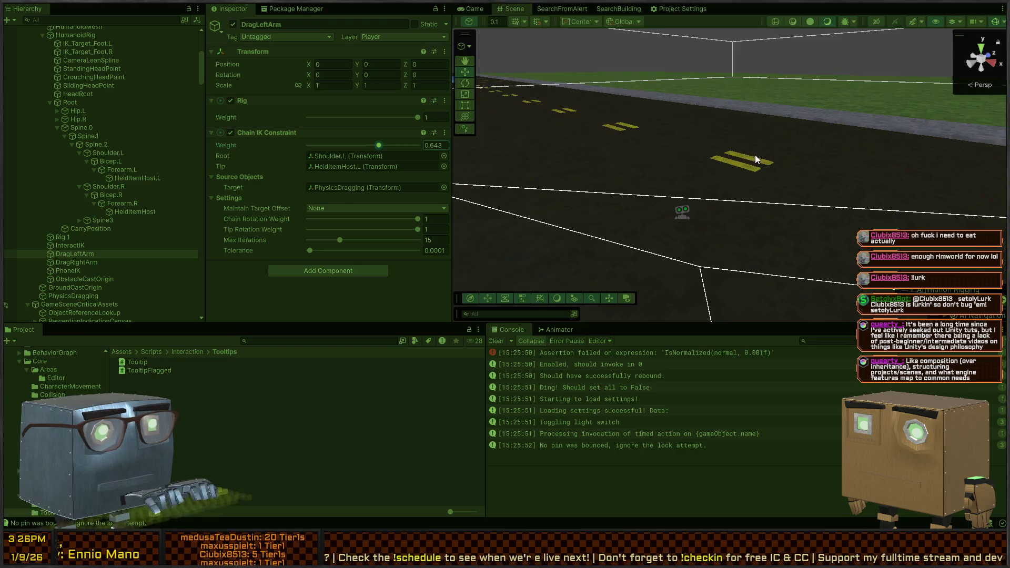
key("ctrl+2")
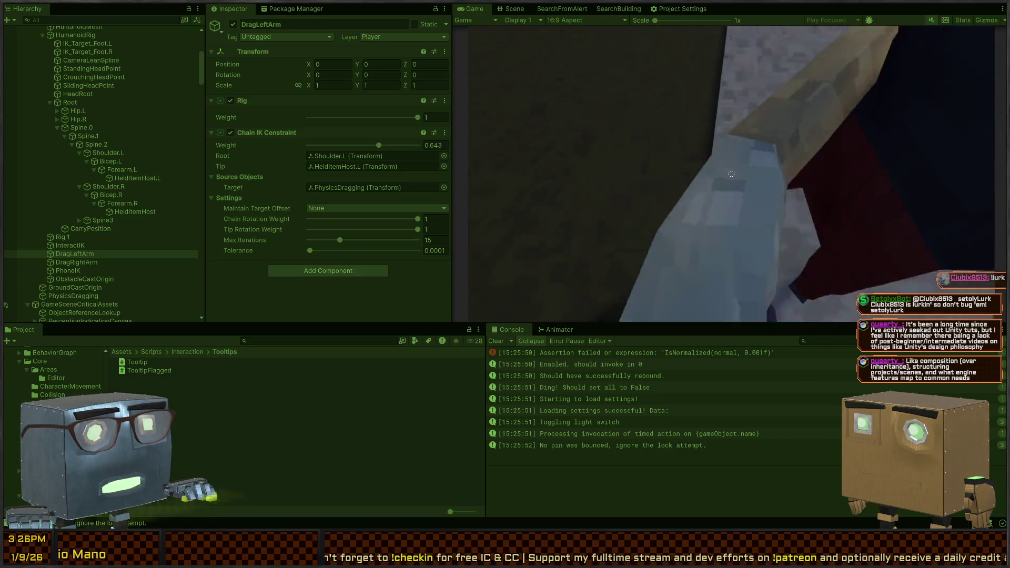
left_click(513, 9)
Inspect CarryPosition, PhoneIK and PhysicsDragging while moving the scene camera toward the player.
mouse_move(789, 200)
left_mouse_down()
mouse_move(886, 194)
mouse_move(940, 177)
left_mouse_up()
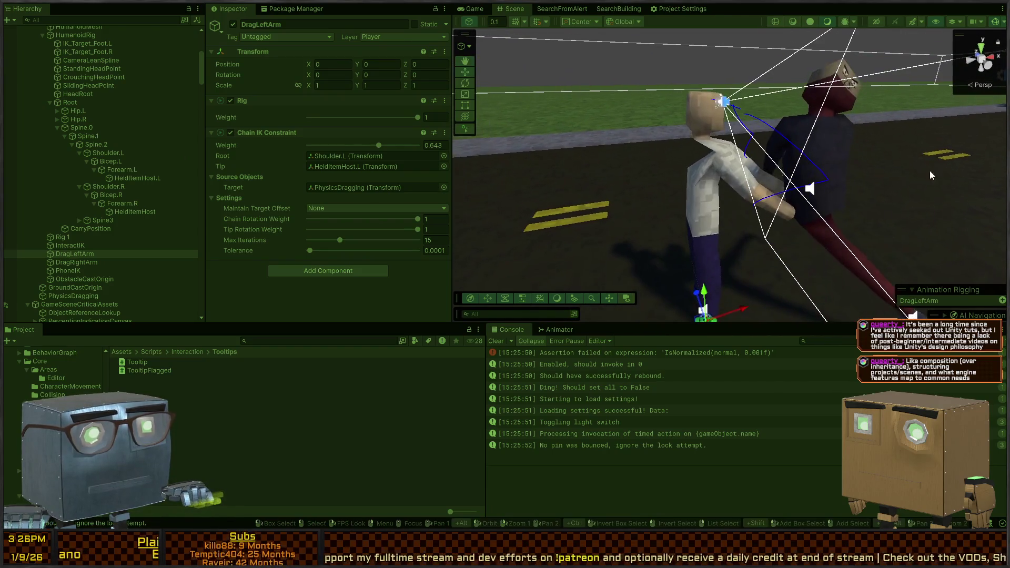
left_click(90, 228)
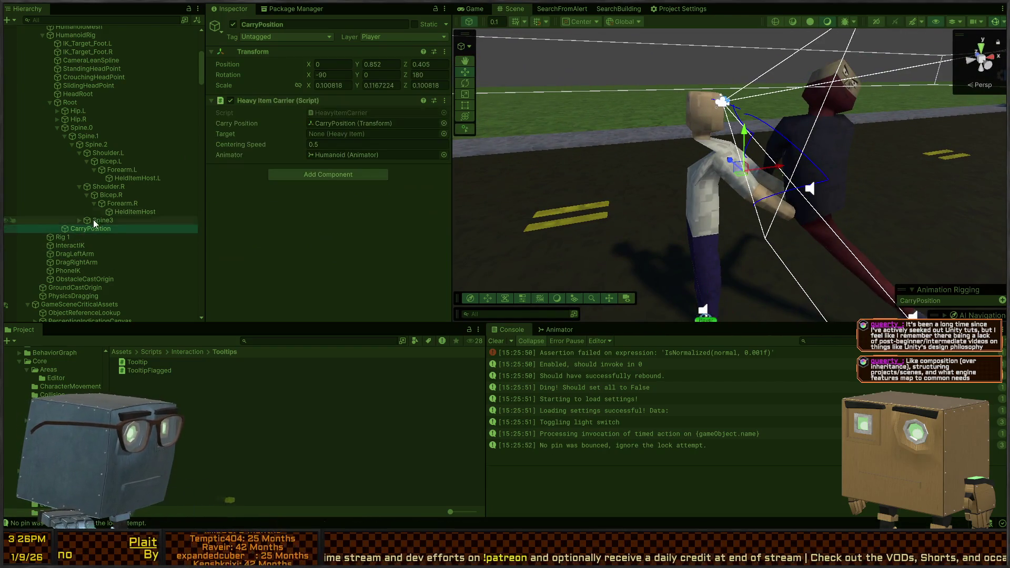
mouse_move(737, 166)
left_mouse_down()
mouse_move(711, 203)
mouse_move(740, 211)
left_mouse_up()
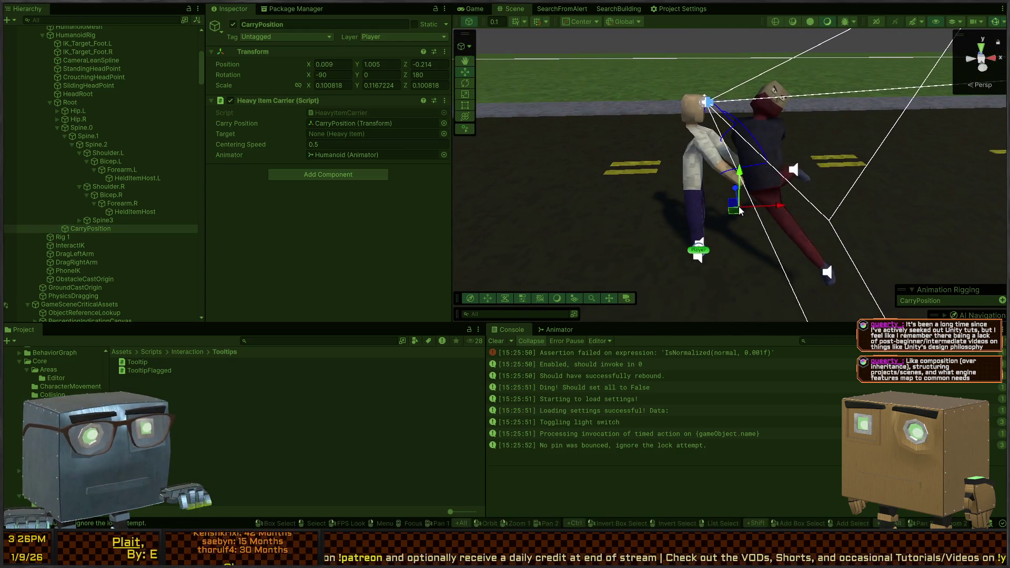
left_click(96, 282)
left_click(93, 270)
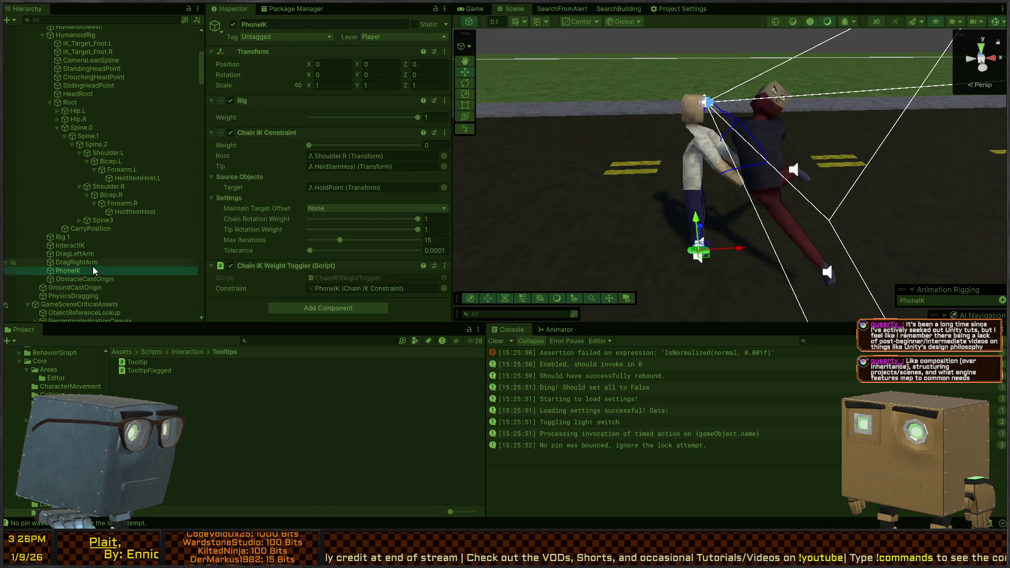
left_click(80, 294)
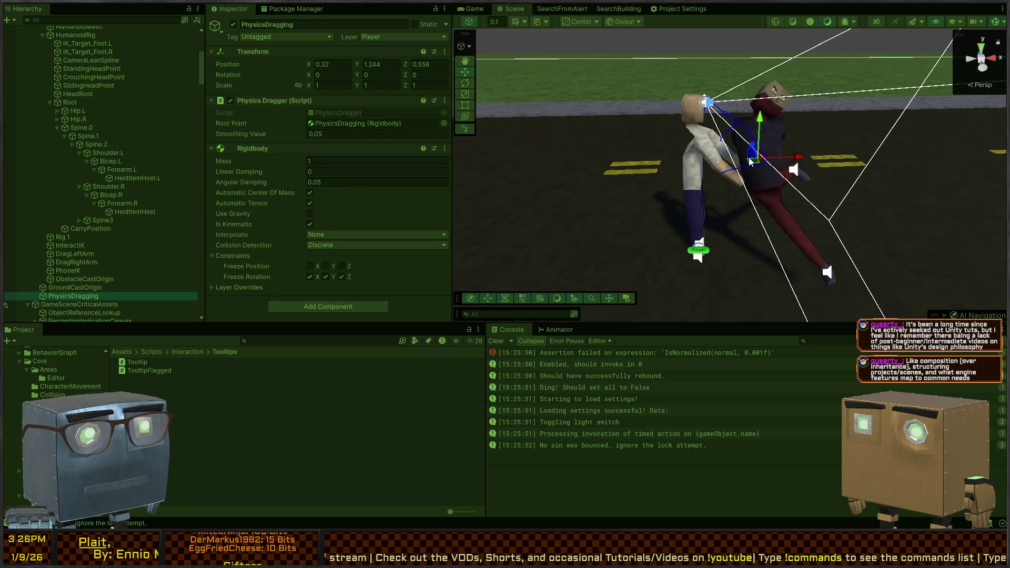
key("ctrl+2")
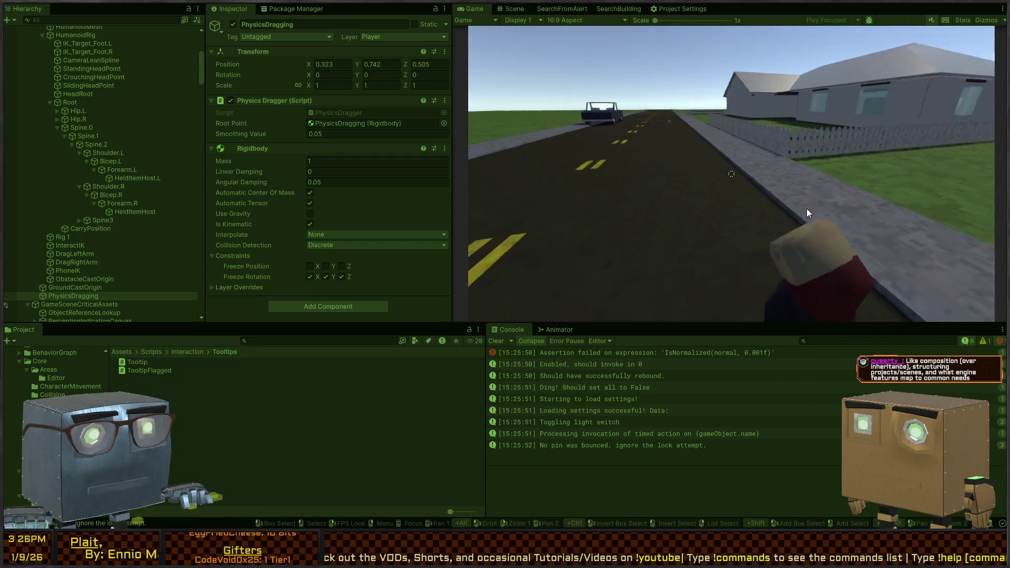
key("ctrl+1")
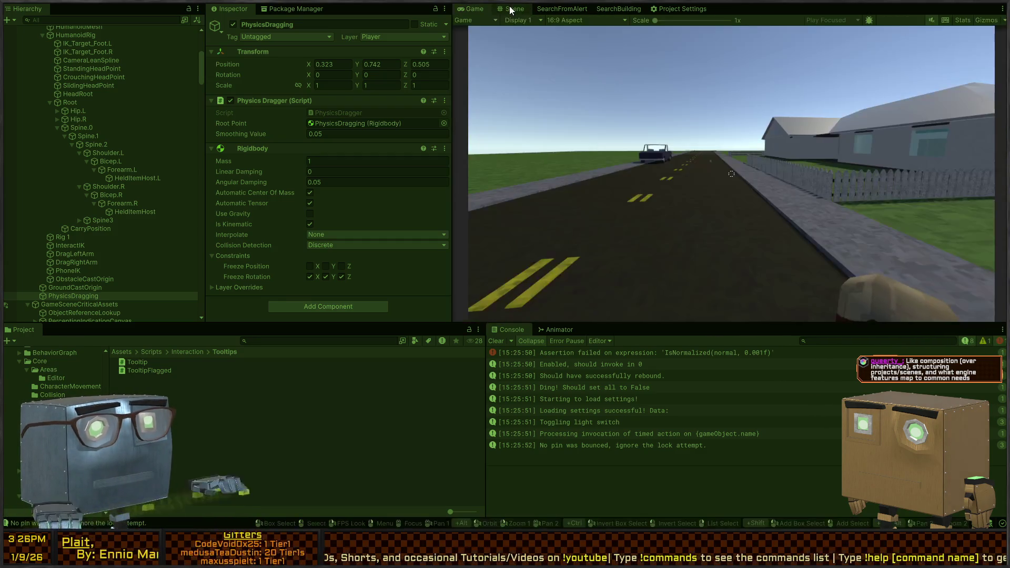
key("ctrl+2")
key("ctrl+1")
mouse_move(729, 113)
left_mouse_down()
mouse_move(619, 213)
mouse_move(633, 164)
mouse_move(682, 173)
mouse_move(660, 171)
left_mouse_up()
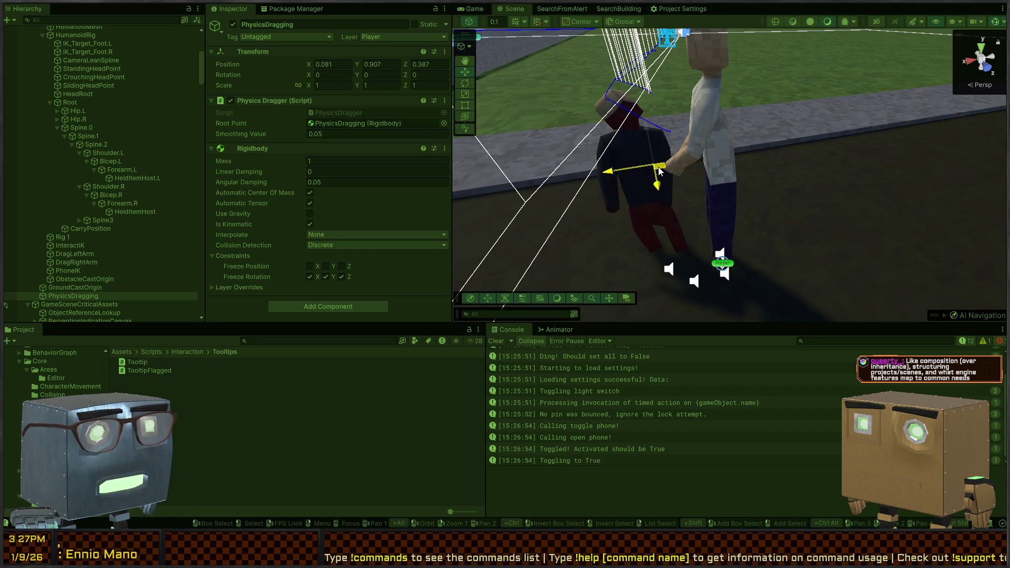
Lower PhysicsDragging to Position Y 0.632 and test dragging the ragdoll in the running game.
left_click_drag(650, 130, 655, 172)
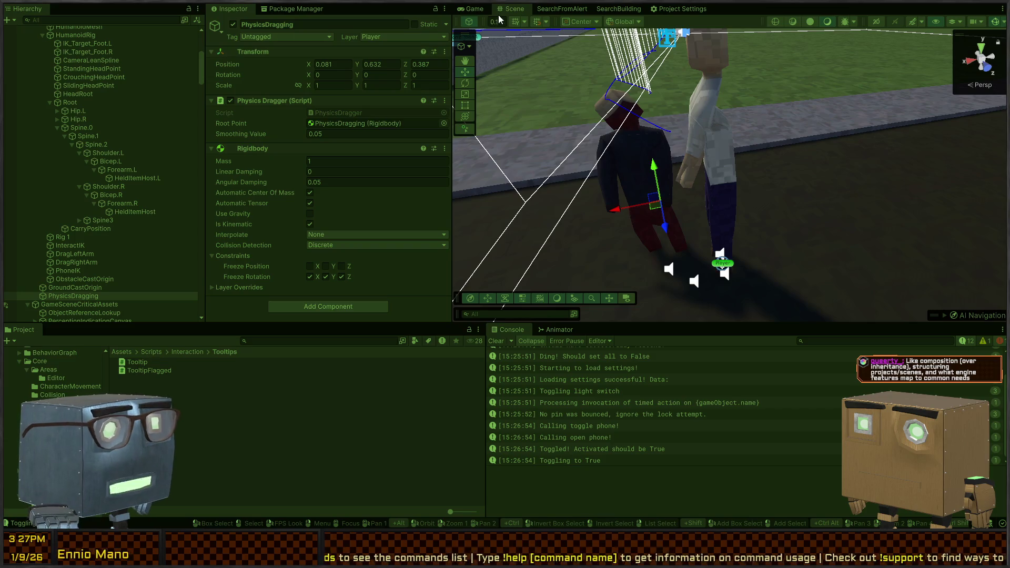
left_click(459, 13)
left_click(697, 209)
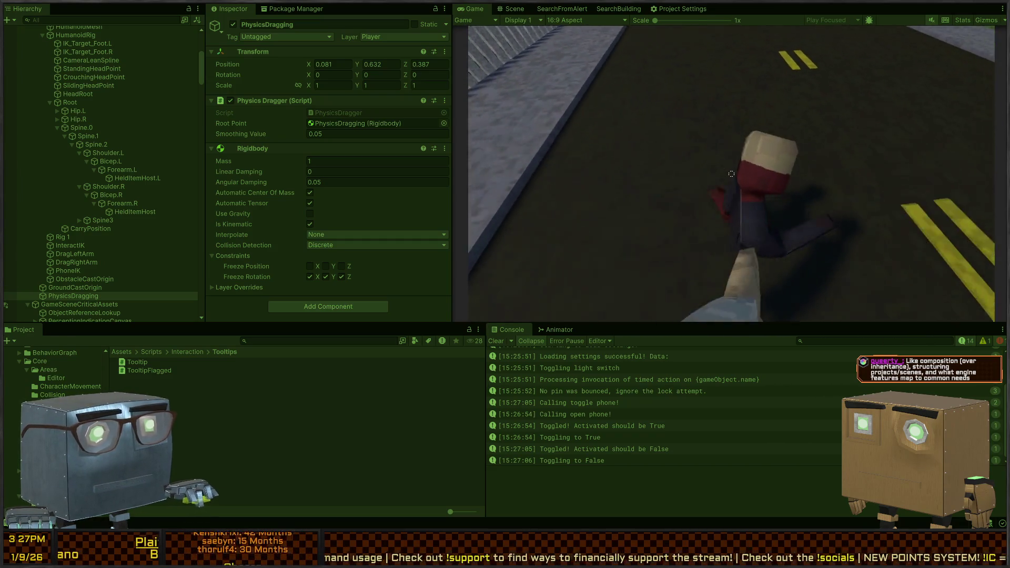
key("ctrl+1")
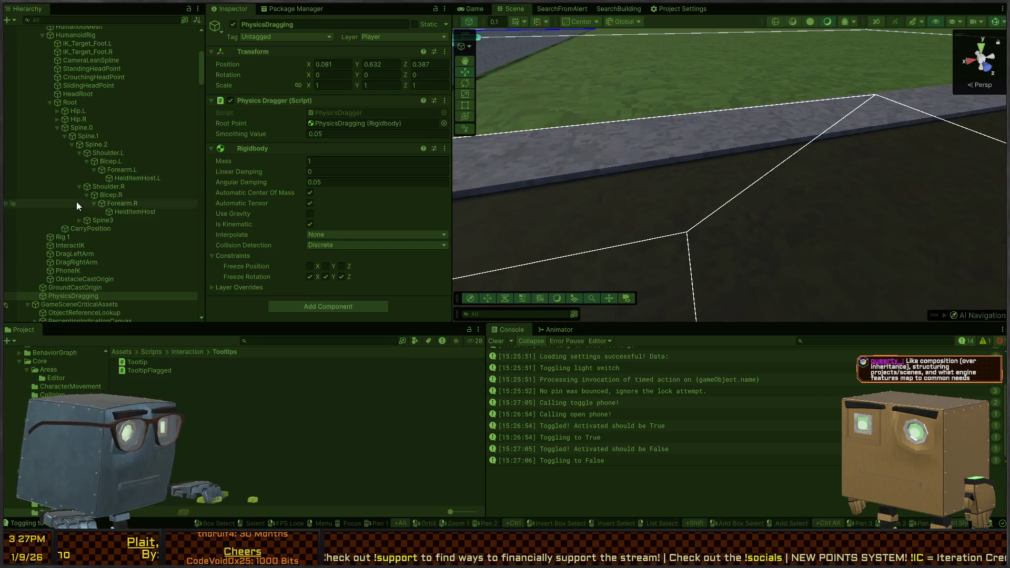
left_click(83, 263)
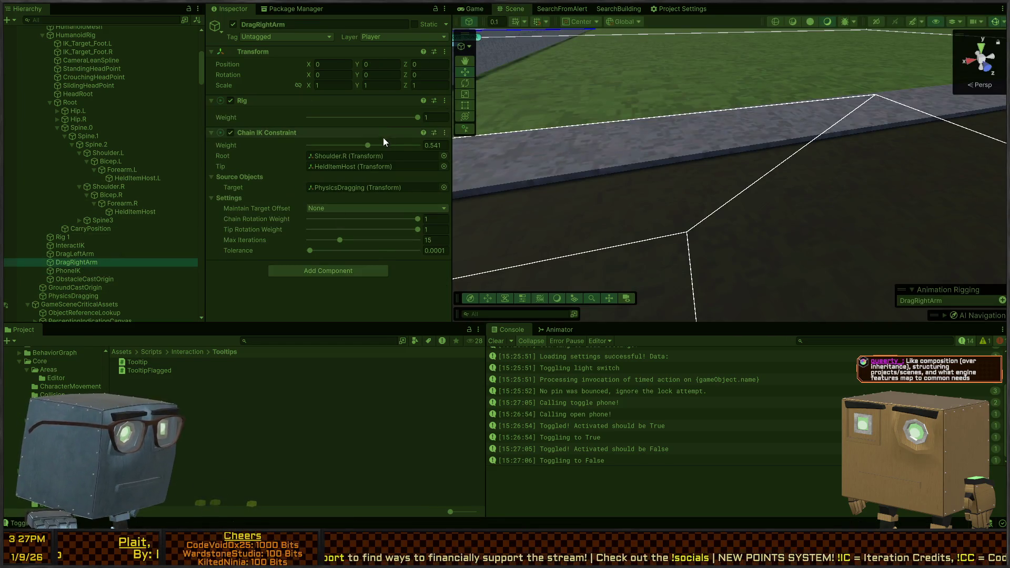
Give DragLeftArm's Chain IK Constraint weight 1, test it in the Game view, then stop play mode.
left_click(84, 255)
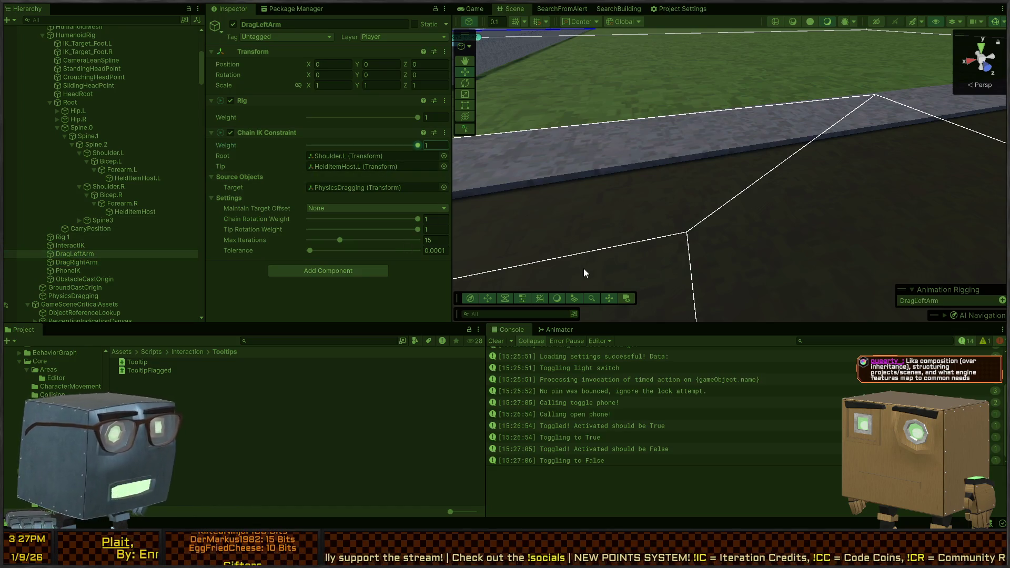
left_click(466, 7)
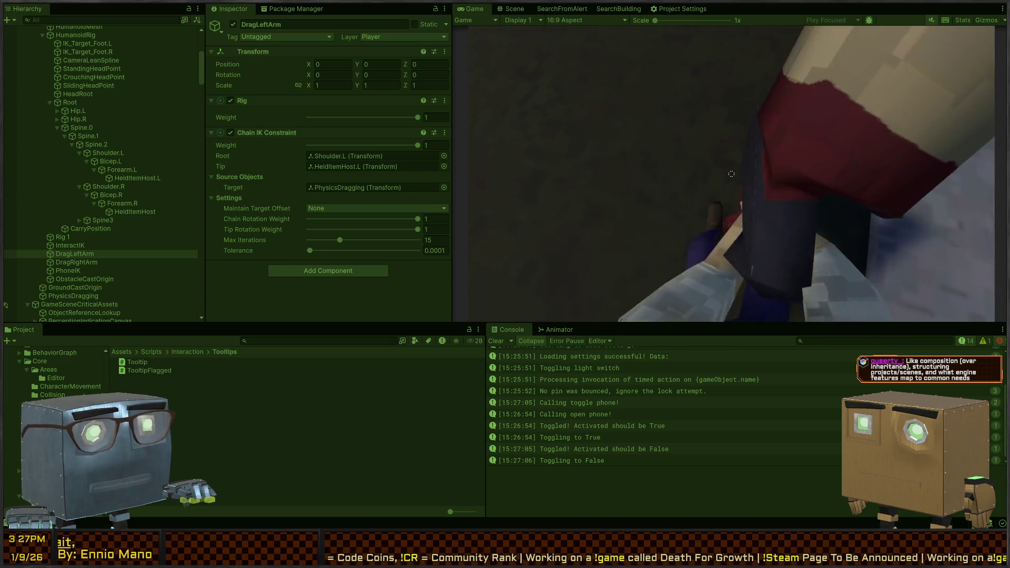
key("ctrl+p")
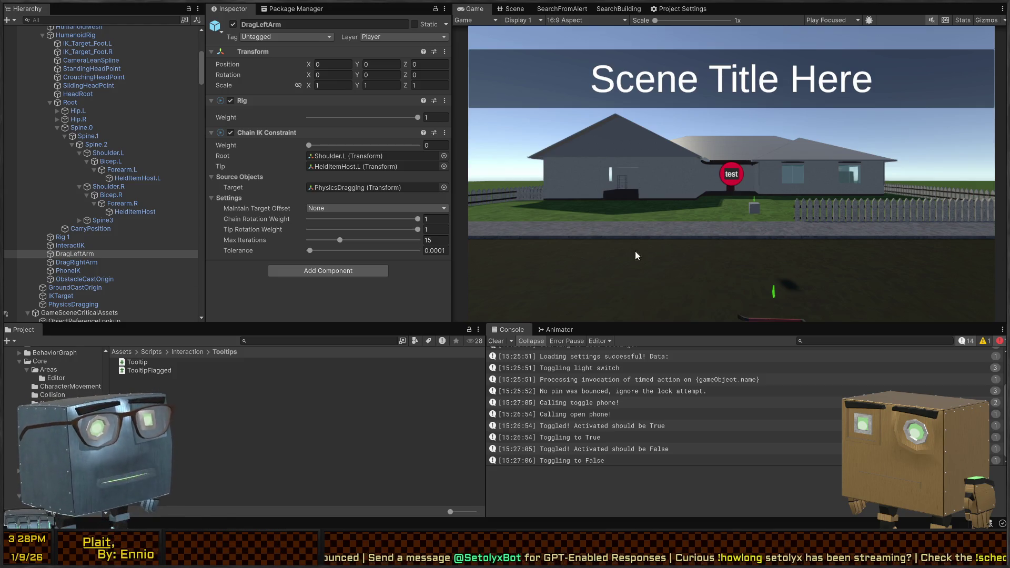
Fly the Scene camera around the character and through the house's bedroom toward the pick-position markers.
key("shift+space")
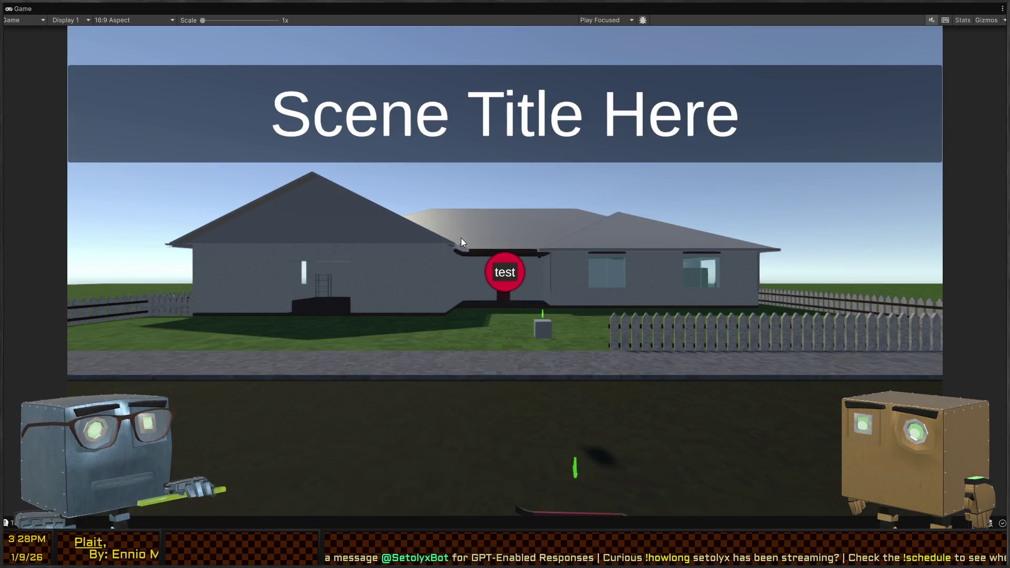
key("shift+space")
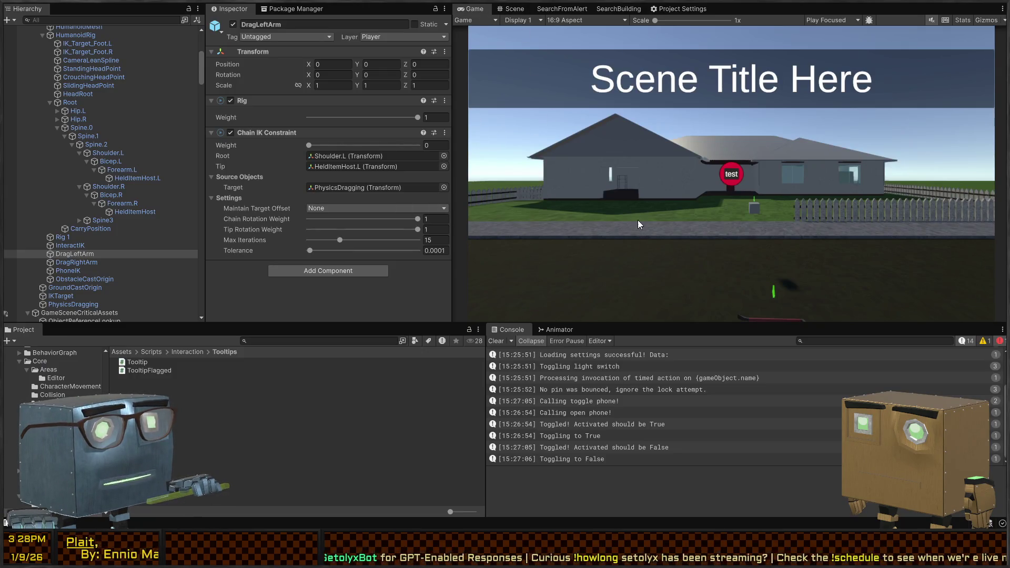
left_click(513, 9)
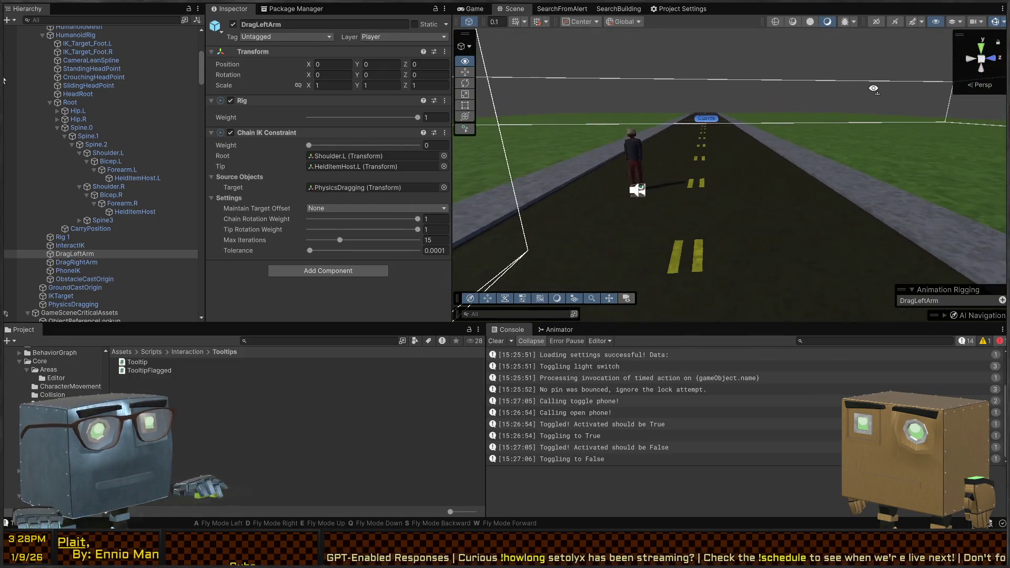
mouse_move(845, 88)
left_mouse_down()
mouse_move(338, 96)
mouse_move(438, 99)
mouse_move(400, 93)
mouse_move(407, 108)
mouse_move(324, 109)
mouse_move(352, 121)
left_mouse_up()
mouse_move(521, 136)
left_mouse_down()
mouse_move(789, 124)
mouse_move(653, 156)
left_mouse_up()
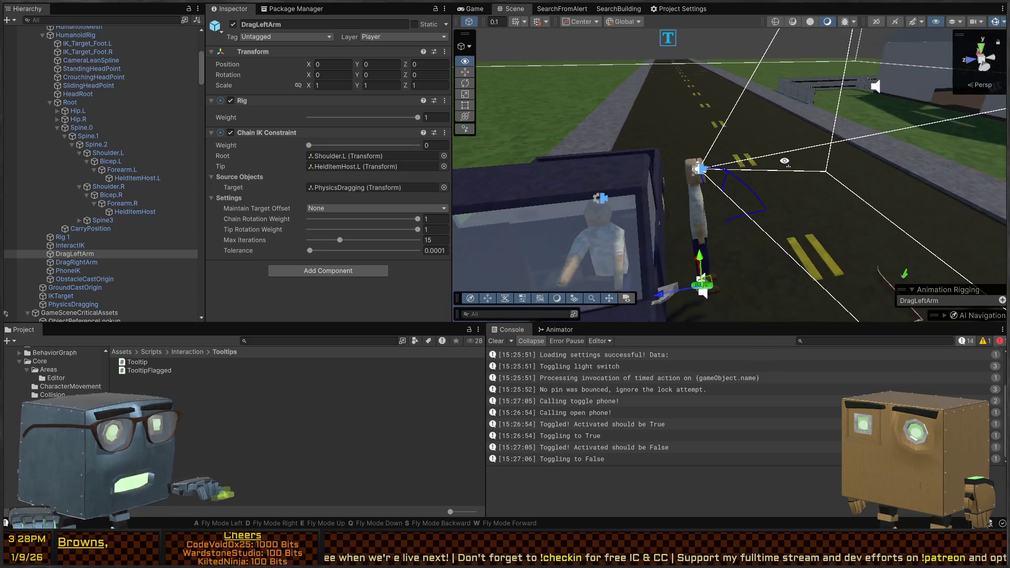
mouse_move(720, 155)
left_mouse_down()
mouse_move(816, 165)
mouse_move(780, 156)
left_mouse_up()
left_click_drag(544, 154, 618, 162)
left_click_drag(695, 184, 642, 185)
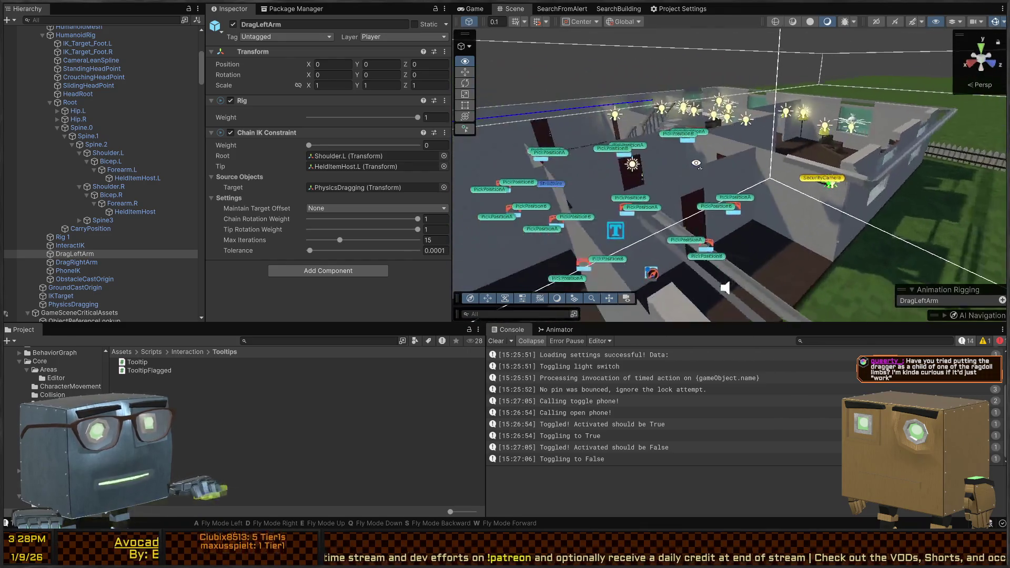
mouse_move(788, 171)
left_mouse_down()
mouse_move(317, 113)
mouse_move(295, 135)
mouse_move(152, 129)
mouse_move(269, 135)
mouse_move(544, 106)
mouse_move(611, 156)
mouse_move(583, 162)
left_mouse_up()
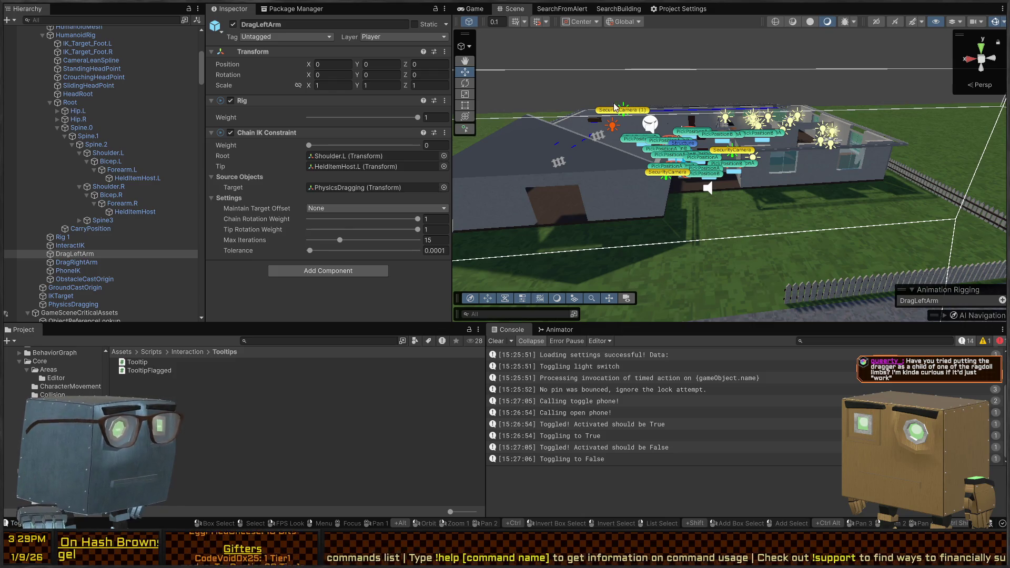
Fly the Scene view down the road to the car and player, then bring up PhysicsDragger.cs.
mouse_move(536, 131)
left_mouse_down()
mouse_move(663, 106)
mouse_move(443, 92)
mouse_move(279, 97)
mouse_move(343, 106)
mouse_move(418, 156)
mouse_move(447, 159)
mouse_move(290, 134)
mouse_move(559, 122)
mouse_move(674, 189)
left_mouse_up()
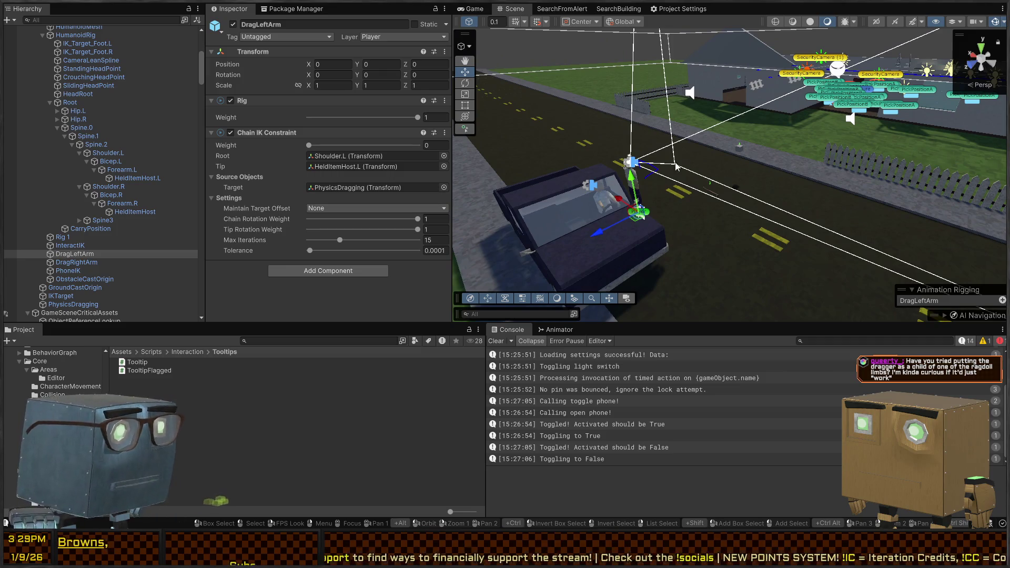
mouse_move(578, 104)
left_mouse_down()
mouse_move(537, 102)
mouse_move(1000, 84)
mouse_move(8, 79)
left_mouse_up()
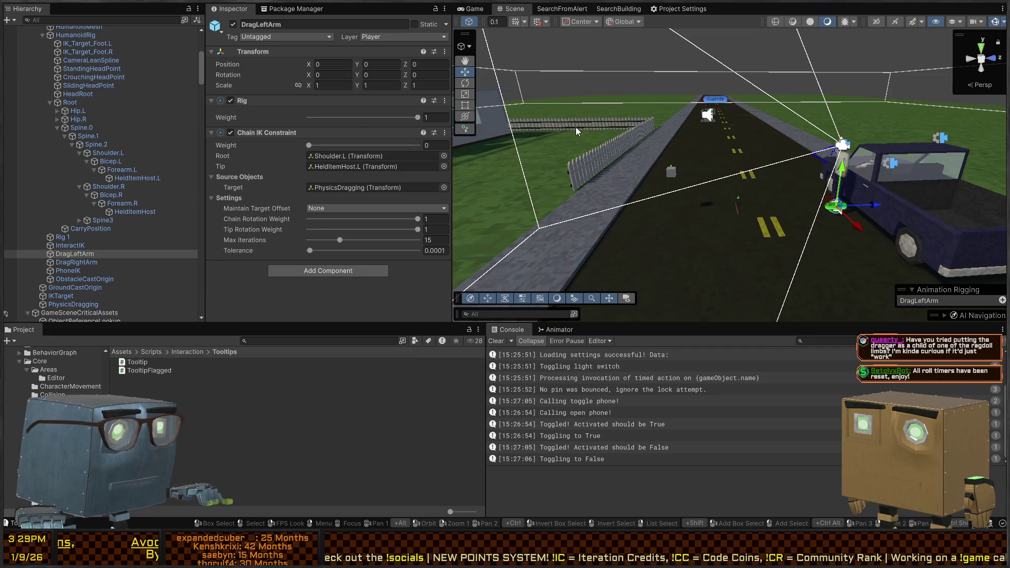
mouse_move(664, 122)
left_mouse_down()
mouse_move(678, 115)
mouse_move(692, 131)
left_mouse_up()
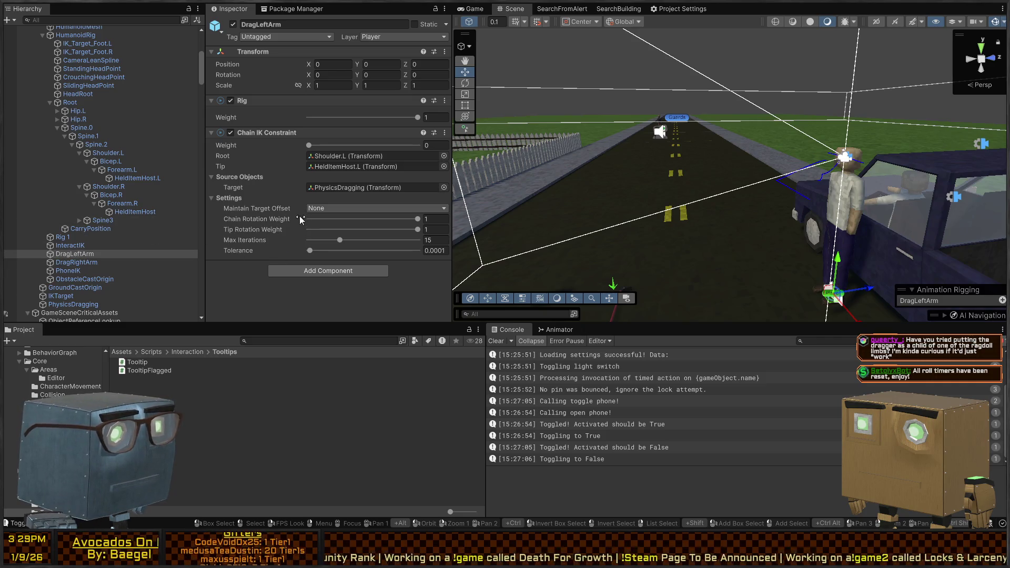
left_click_drag(709, 196, 615, 208)
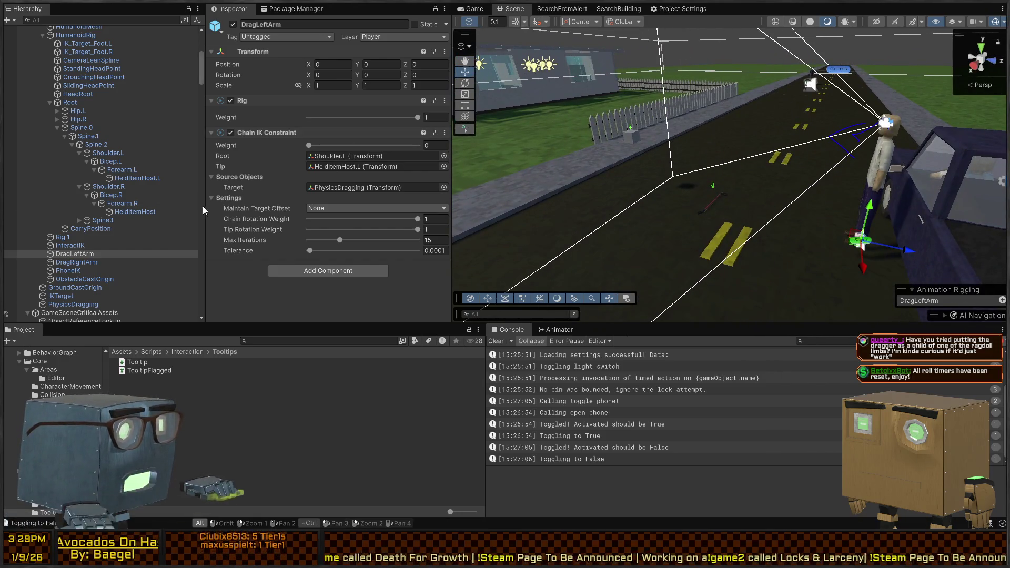
key("alt+Tab")
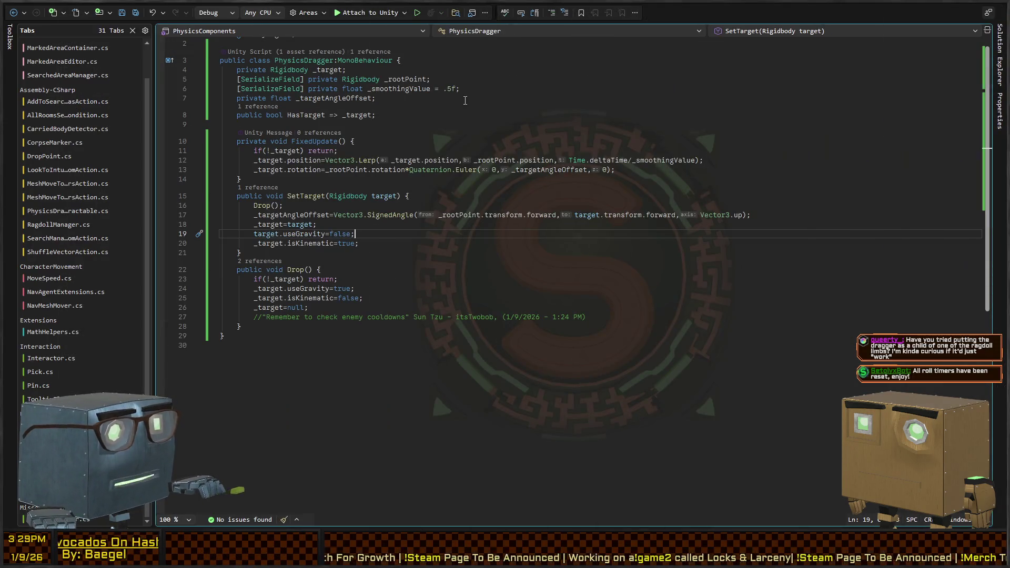
Insert a new line above the _targetAngleOffset field, checking the Chain IK Constraint in Unity.
left_click(412, 99)
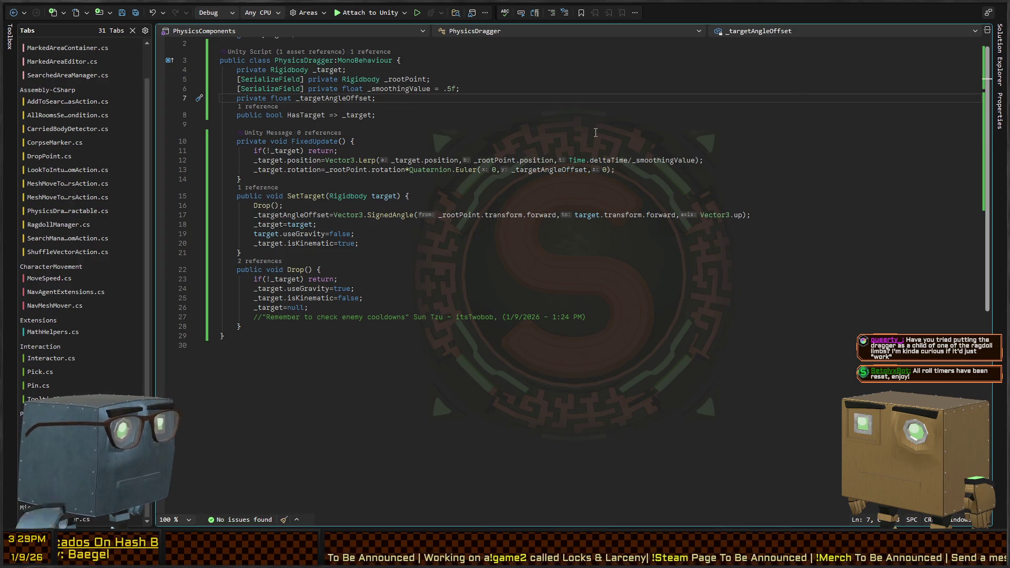
key("ctrl+Return")
type("[SerializeField]")
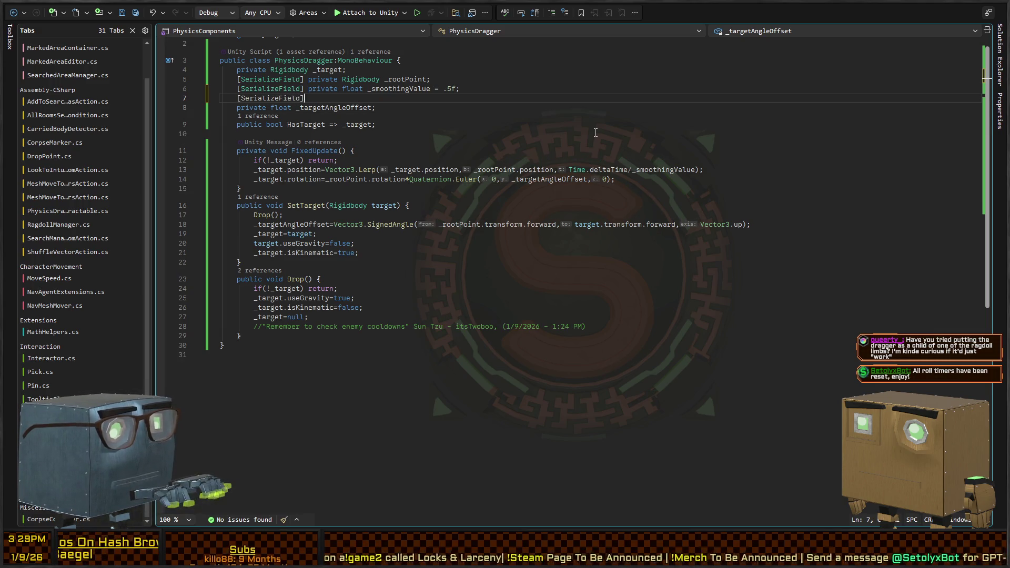
key("alt+Tab")
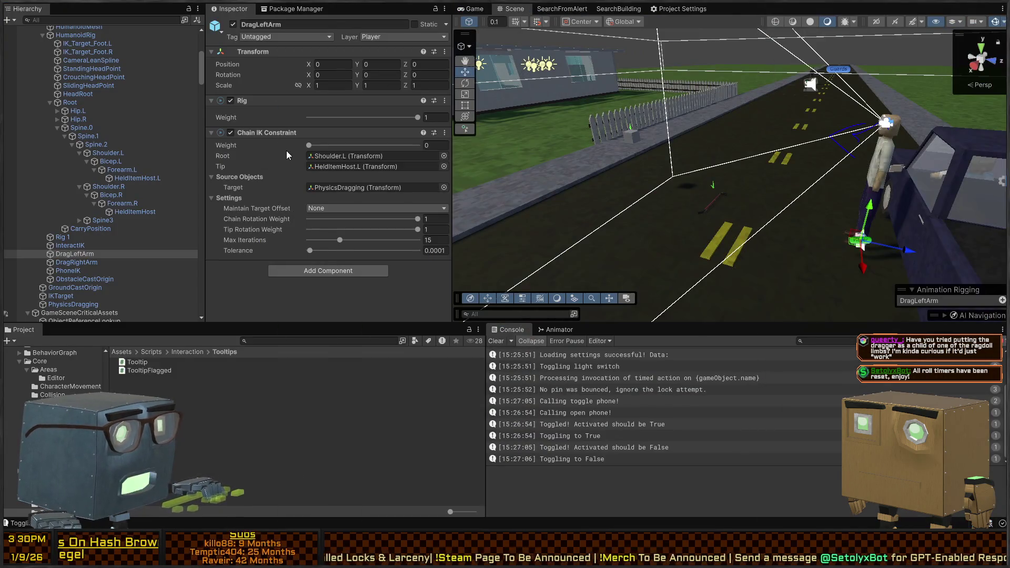
key("alt+Tab")
Try typing the ChainIKConstraint type name, erase the unrecognised text, and return to Unity.
type("IK")
key("BackSpace")
key("BackSpace")
key("BackSpace")
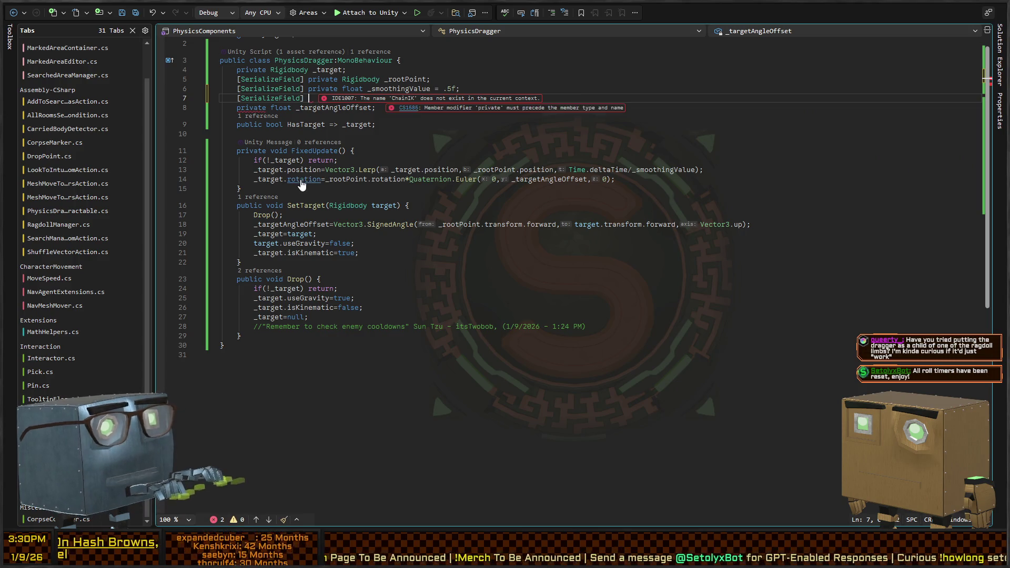
type("ChainIKConst")
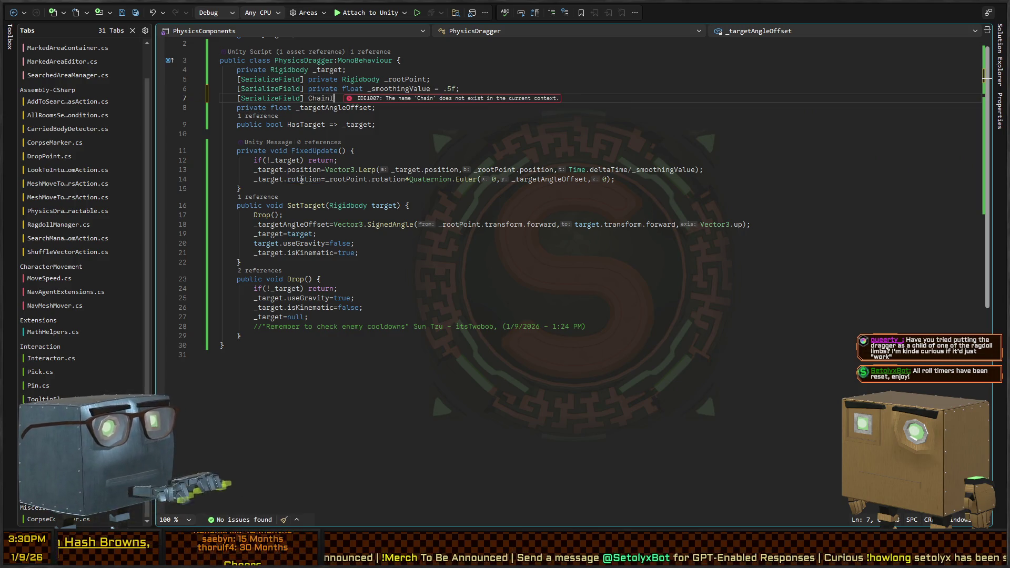
key("ctrl+BackSpace")
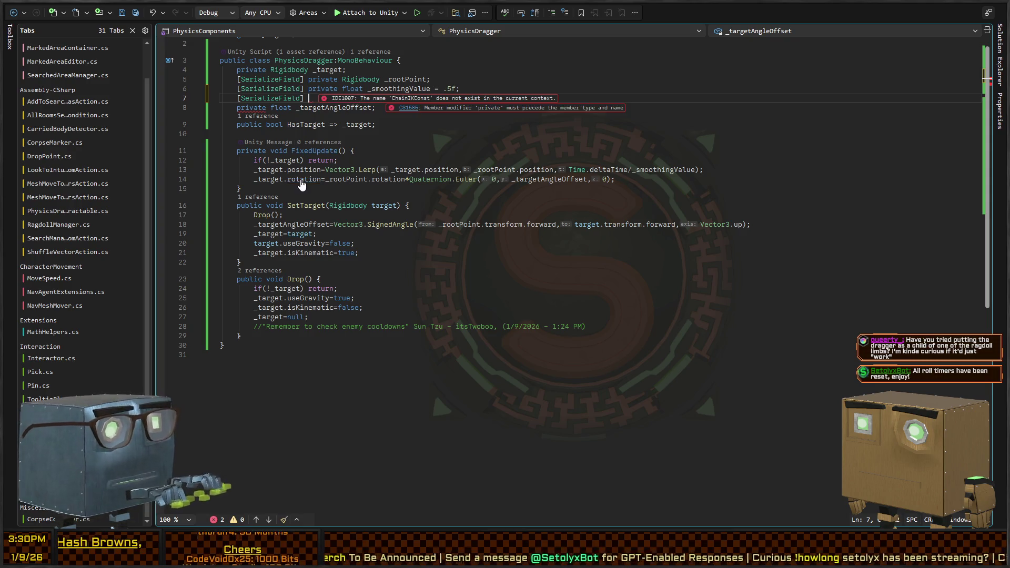
scroll(387, 69, "up", 1)
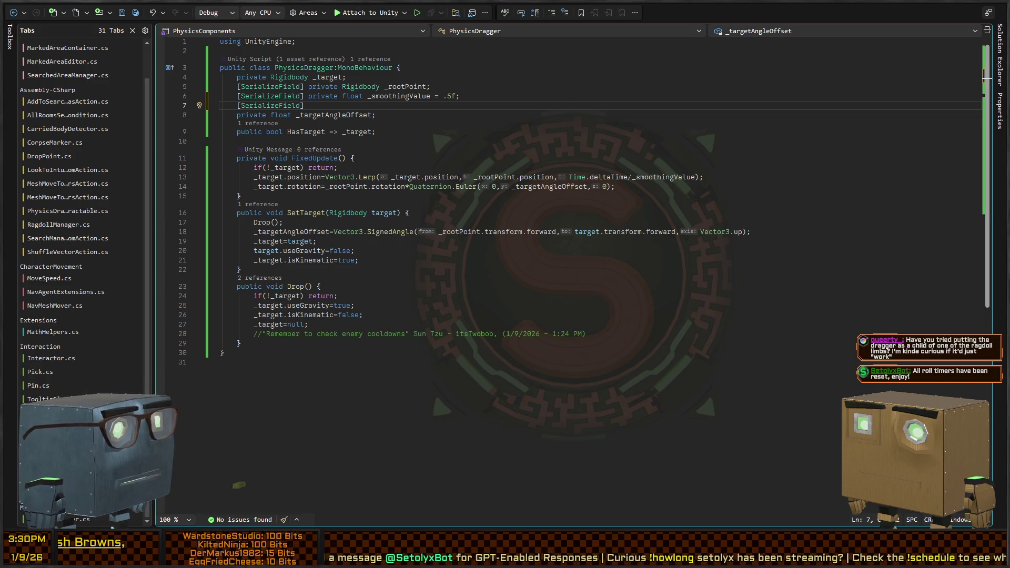
key("alt+Tab")
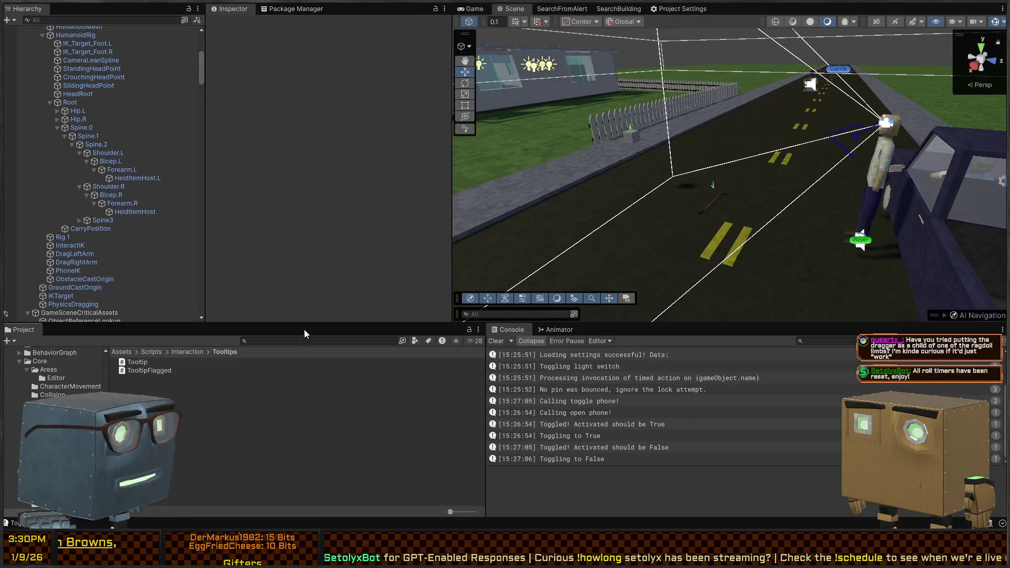
Browse the Project window to Scripts/Core/Collision and open the PhysicsComponents folder.
key("alt+Tab")
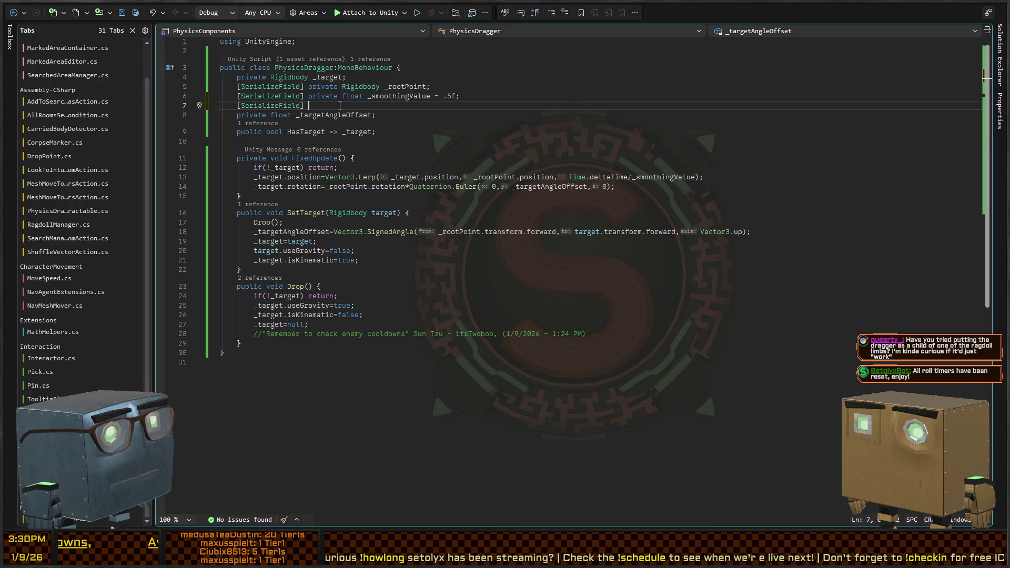
key("alt+Tab")
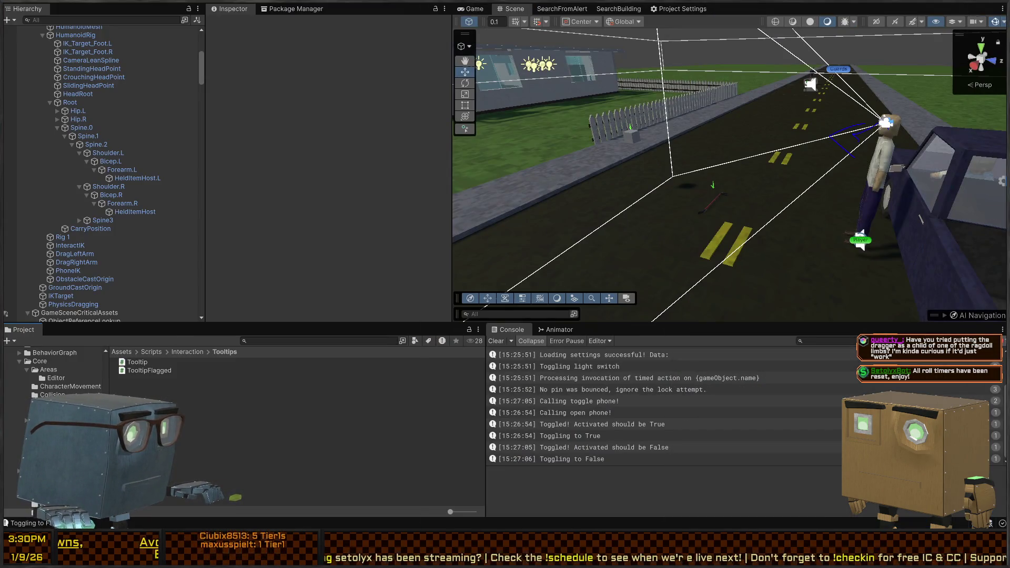
scroll(49, 392, "down", 5)
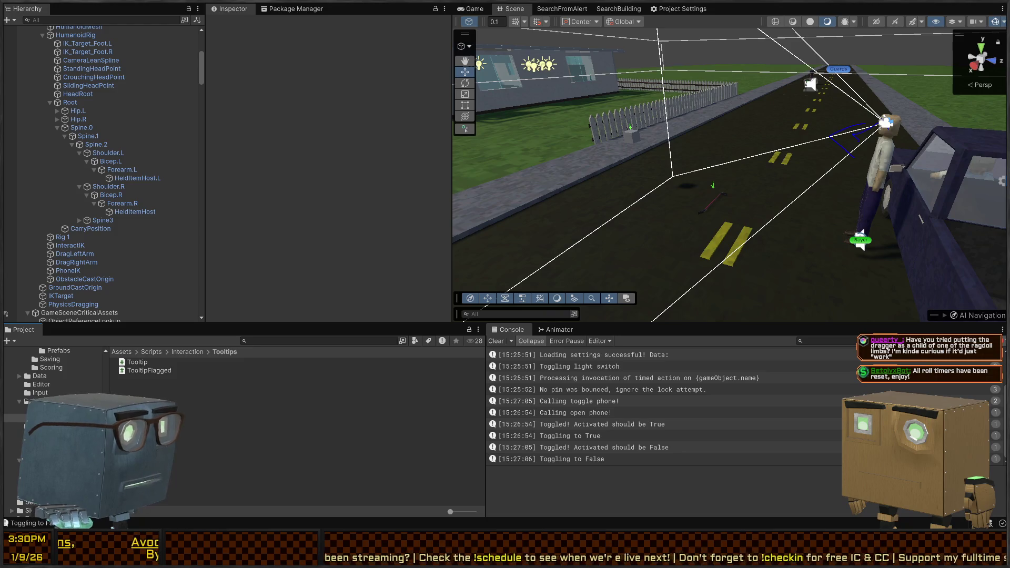
scroll(53, 373, "down", 5)
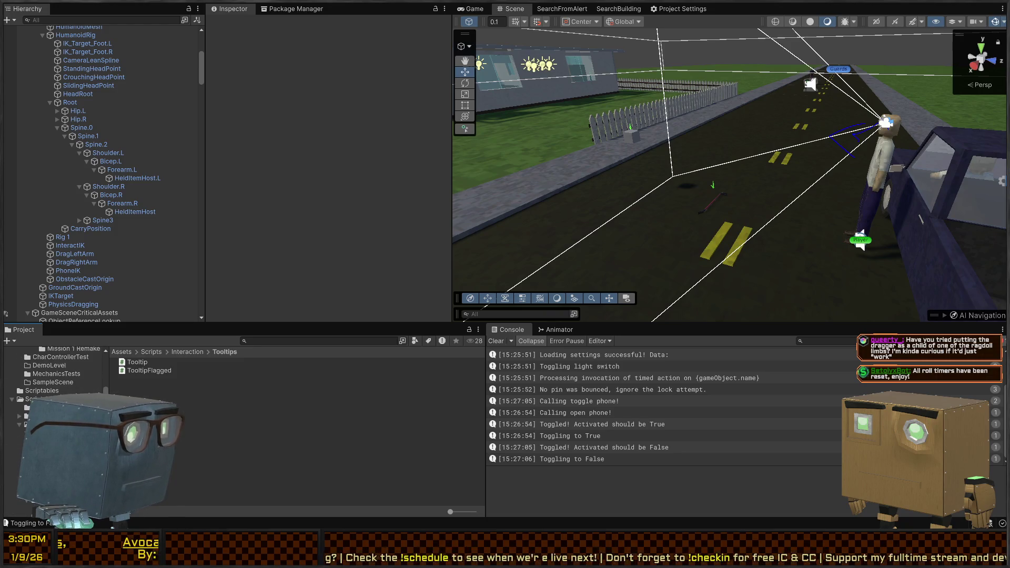
scroll(53, 373, "down", 2)
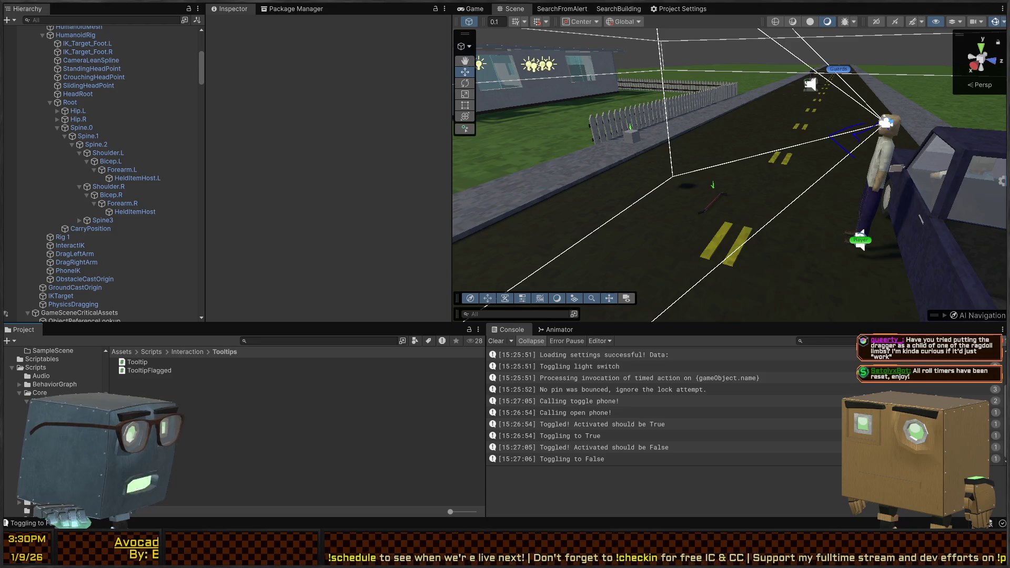
left_click(286, 340)
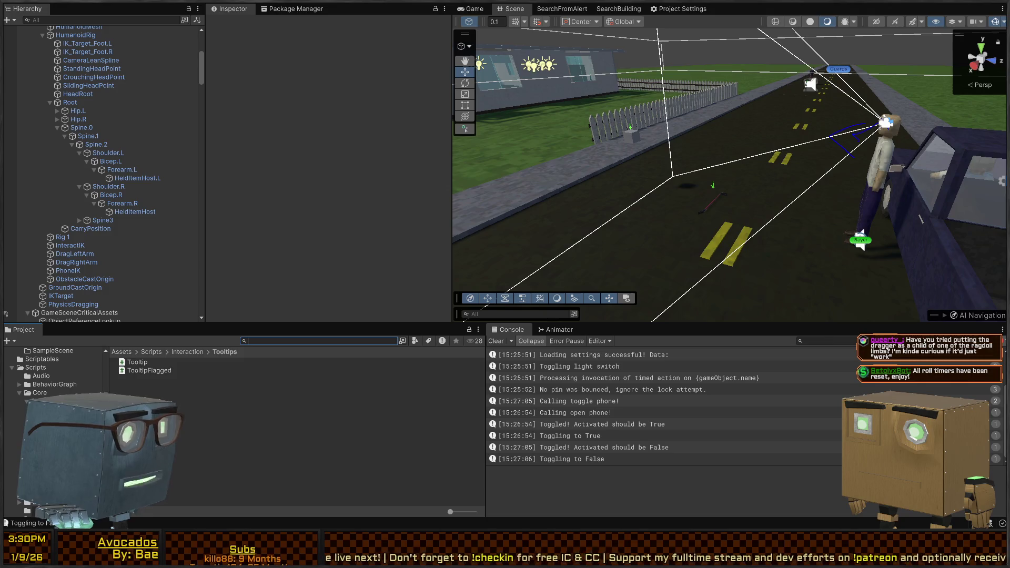
left_click(58, 418)
left_click(58, 426)
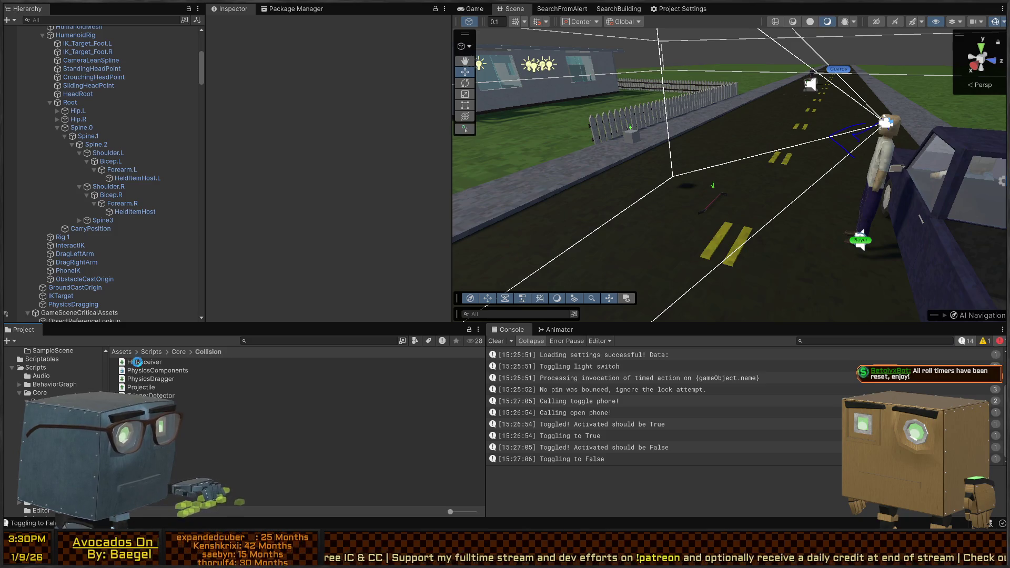
double_click(141, 371)
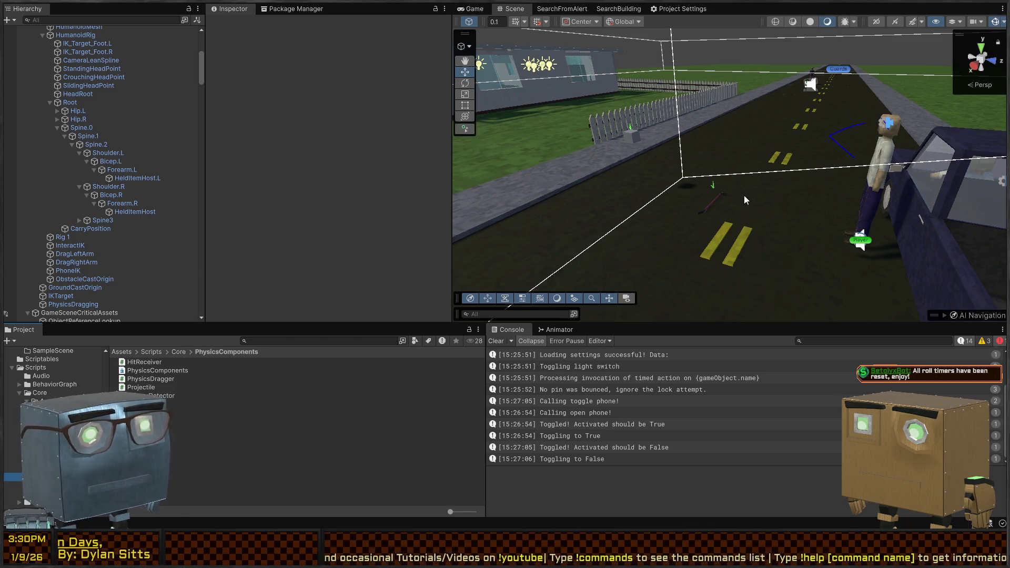
Add Unity.Animation.Rigging as a reference in the PhysicsComponents assembly definition and apply it.
left_click(160, 370)
left_click(416, 174)
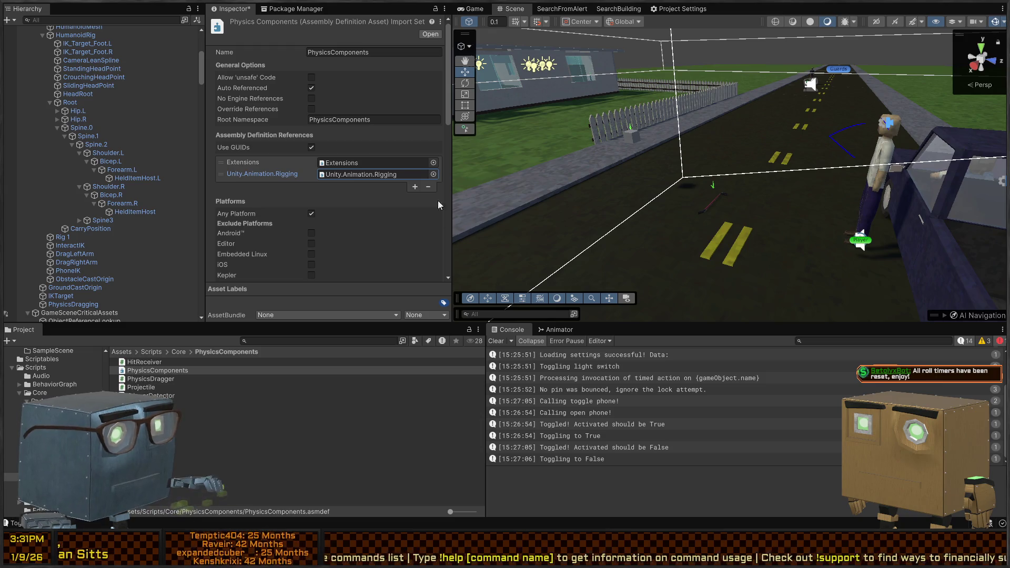
scroll(422, 257, "down", 10)
left_click(431, 242)
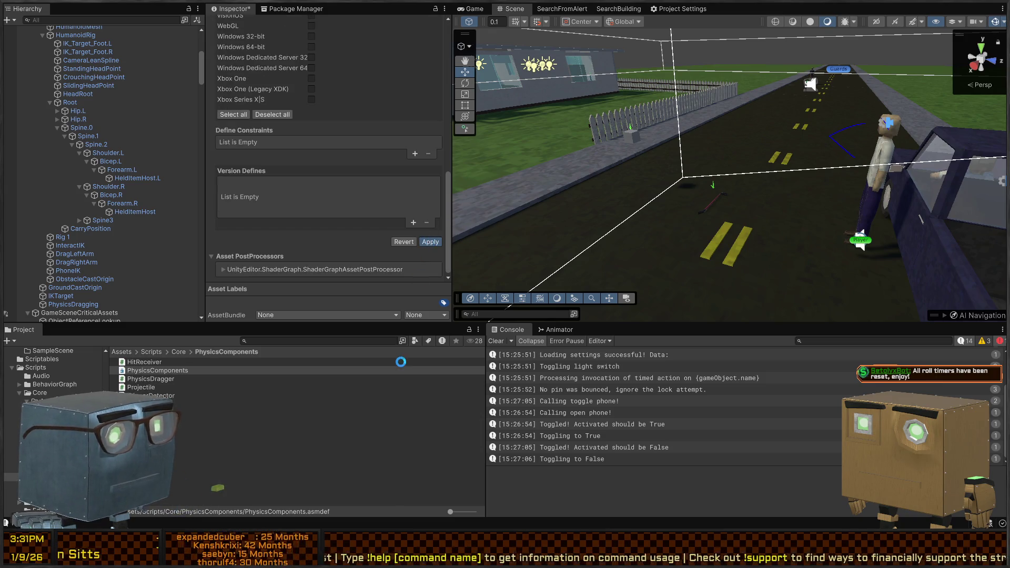
key("alt+Tab")
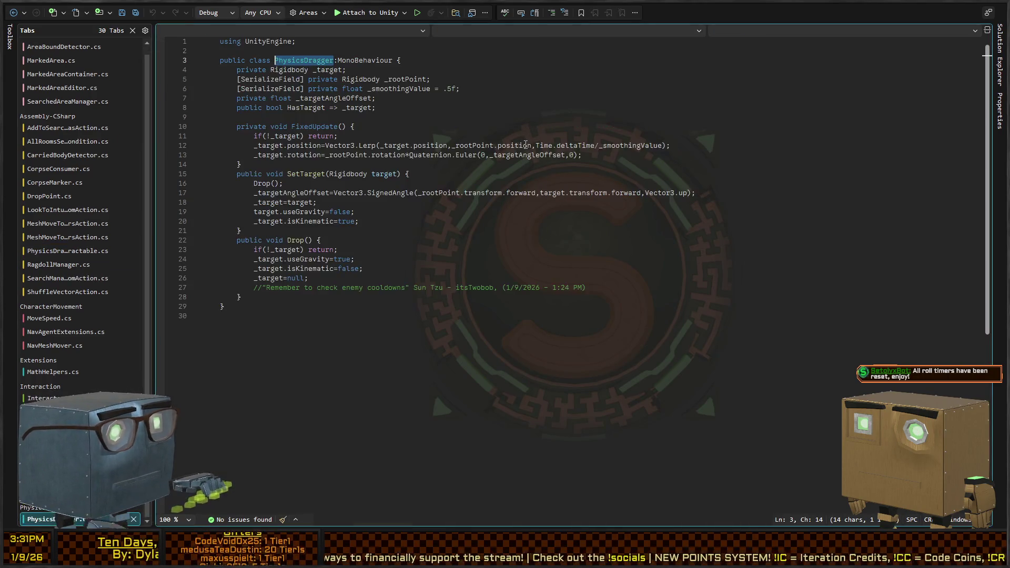
Declare '[SerializeField] private ChainIKConstraint LeftArm, RightArm;' above _targetAngleOffset in PhysicsDragger.
key("ctrl+Return")
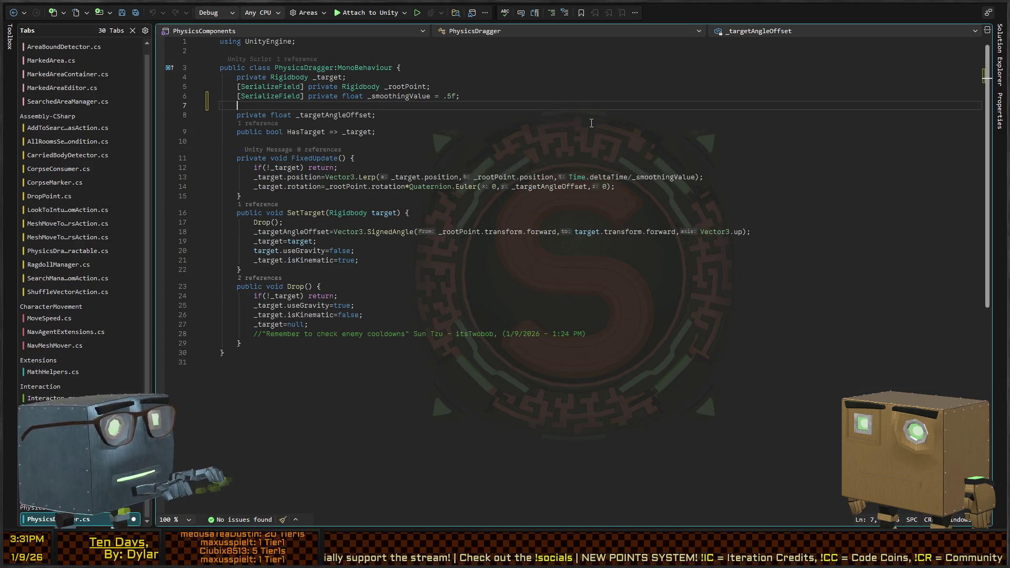
type("[SerializeField] priv")
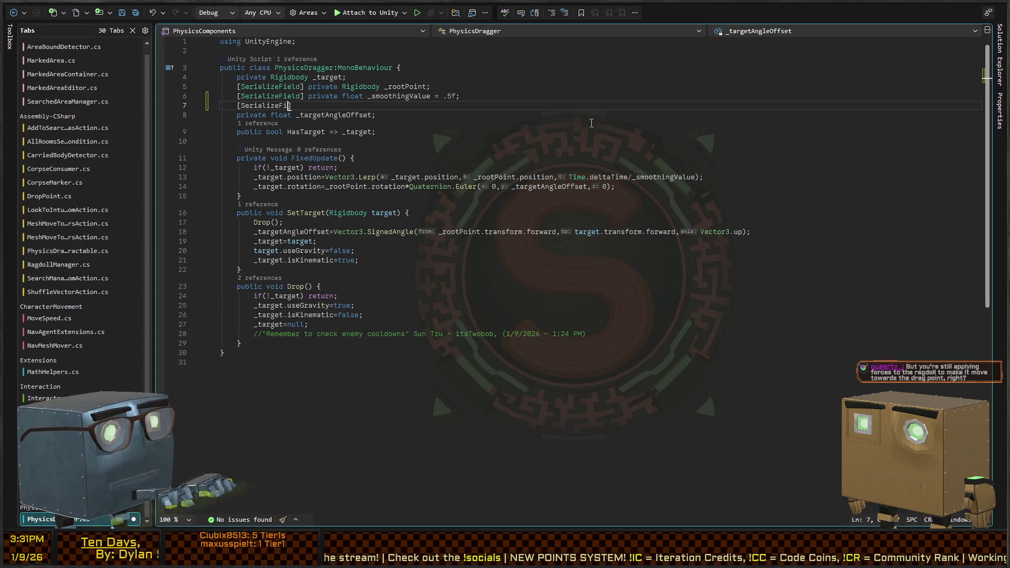
type("ate")
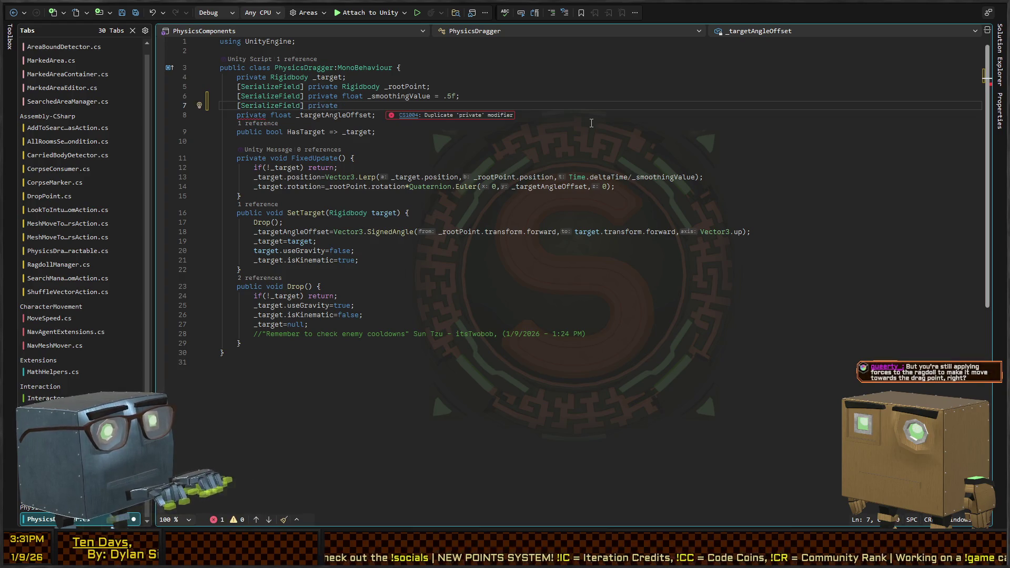
type(" ChainIK")
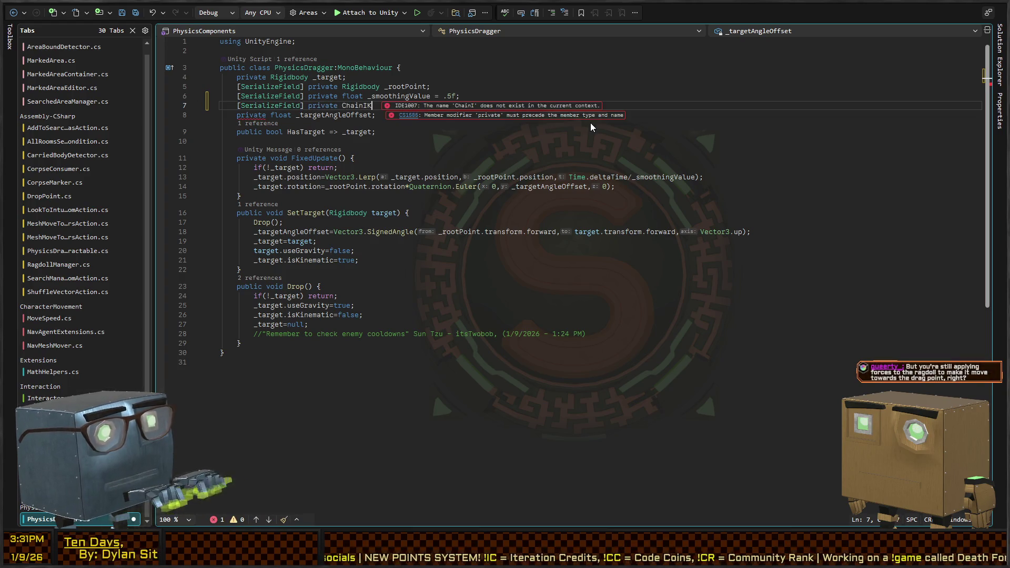
key("Tab")
type("LeftArm")
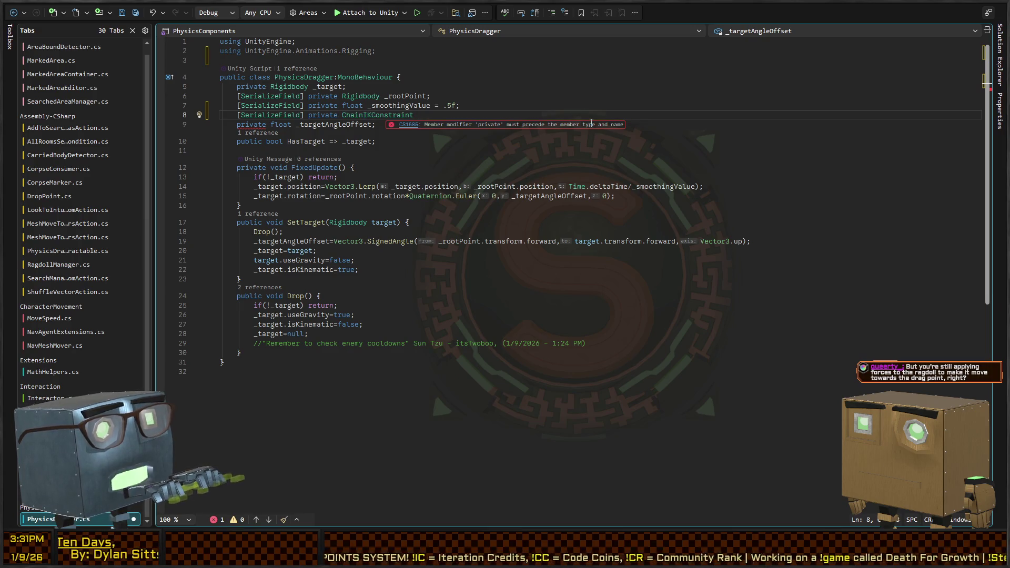
type(", RightArm;")
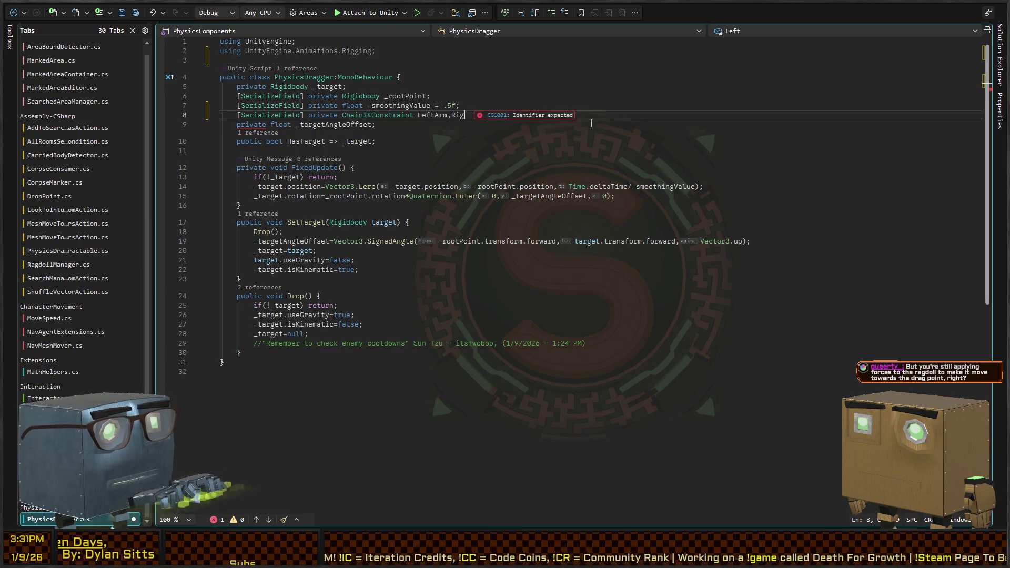
left_click(591, 123)
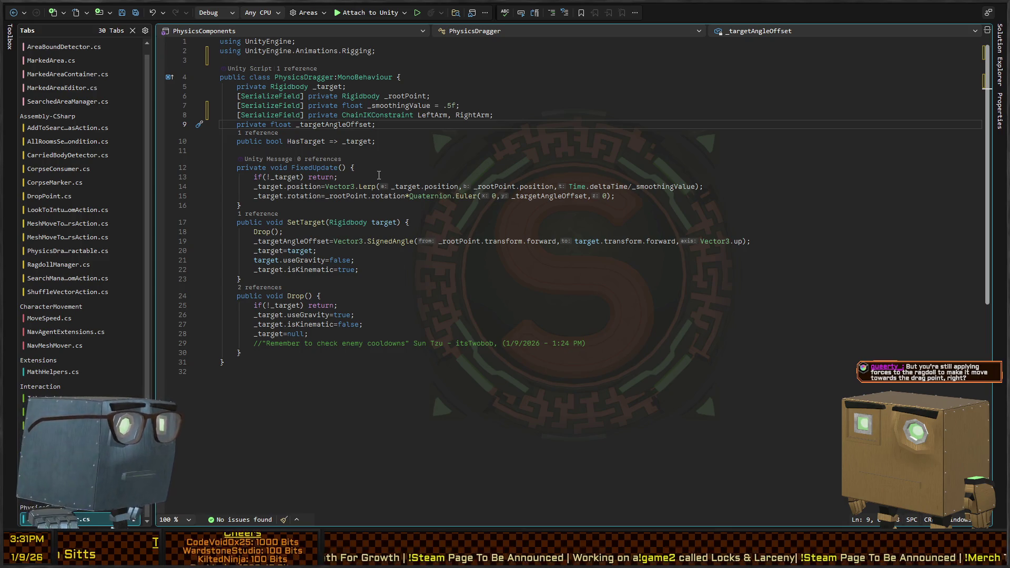
Review the position Lerp line in FixedUpdate after glancing at PhysicsDragInteractable.
key("ctrl+Tab")
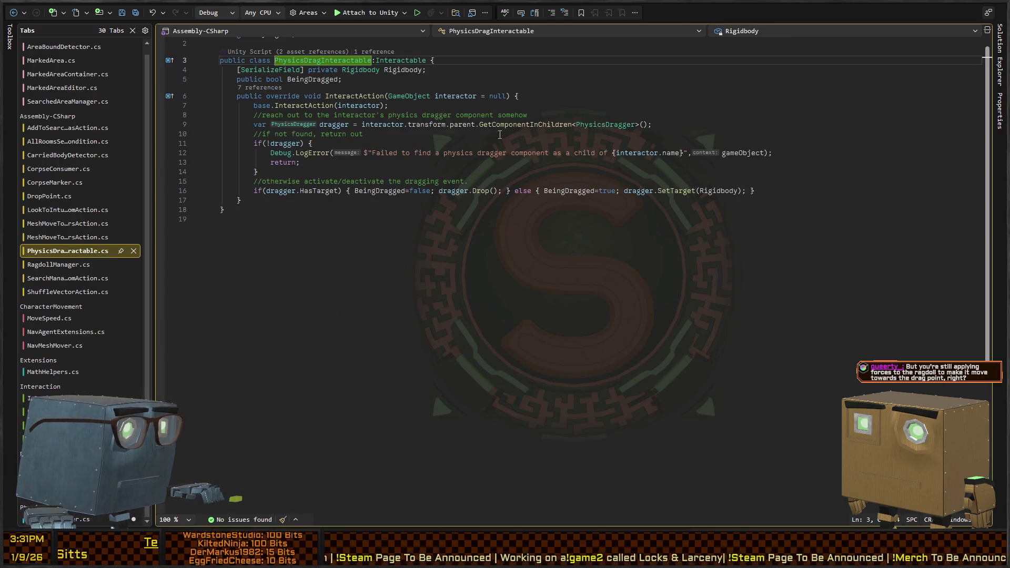
key("ctrl+Tab")
scroll(288, 133, "down", 2)
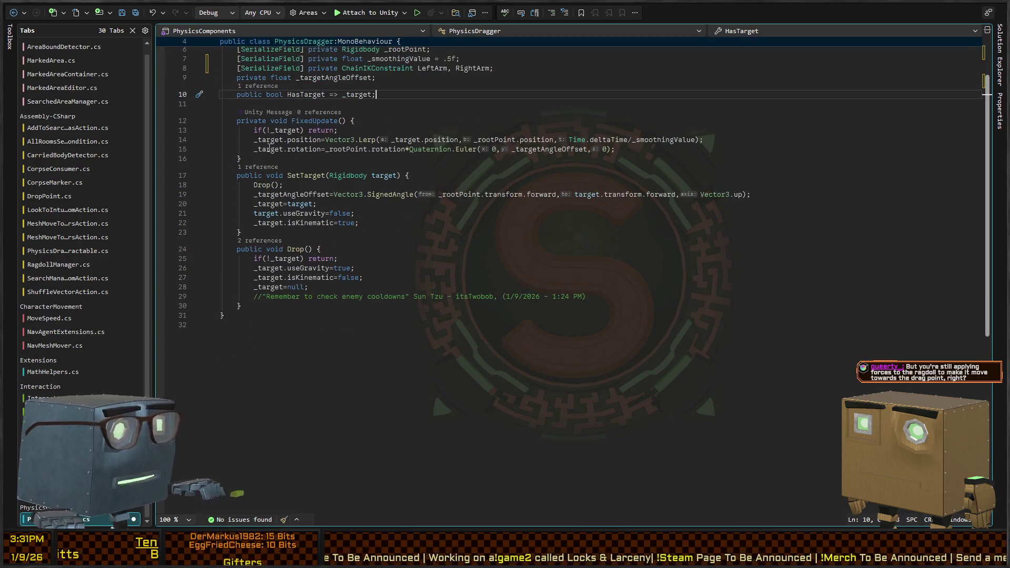
mouse_move(295, 140)
left_mouse_down()
mouse_move(415, 150)
mouse_move(395, 137)
left_mouse_up()
key("shift+End")
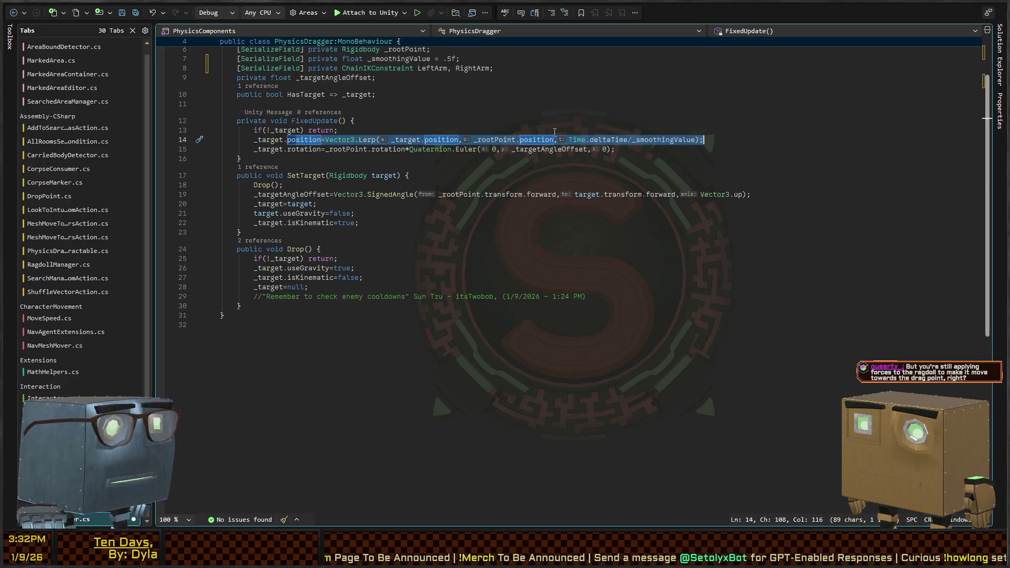
left_click(289, 139)
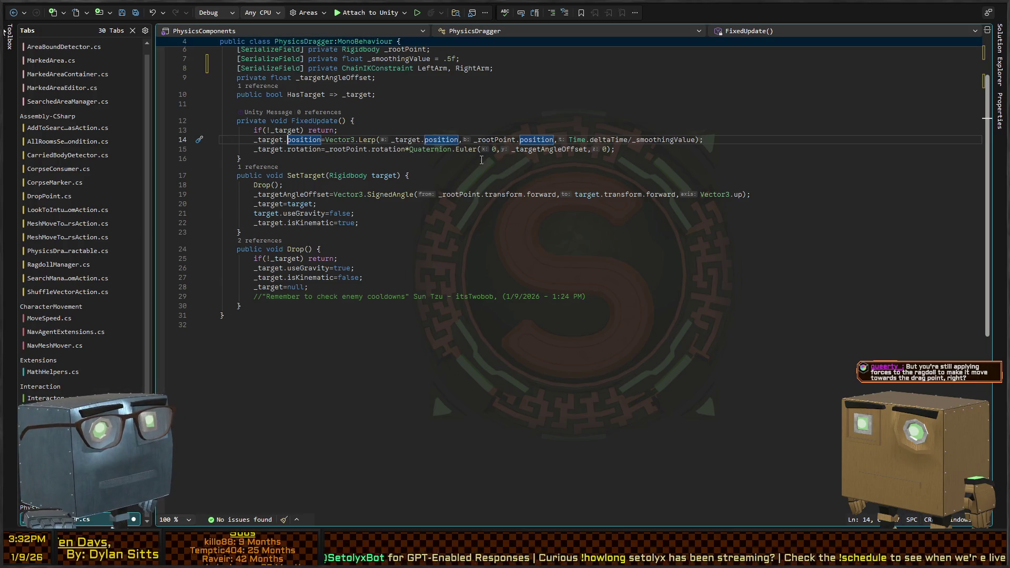
Highlight every use of _rootPoint in PhysicsDragger, then return to Unity.
left_click(412, 160)
scroll(376, 163, "up", 2)
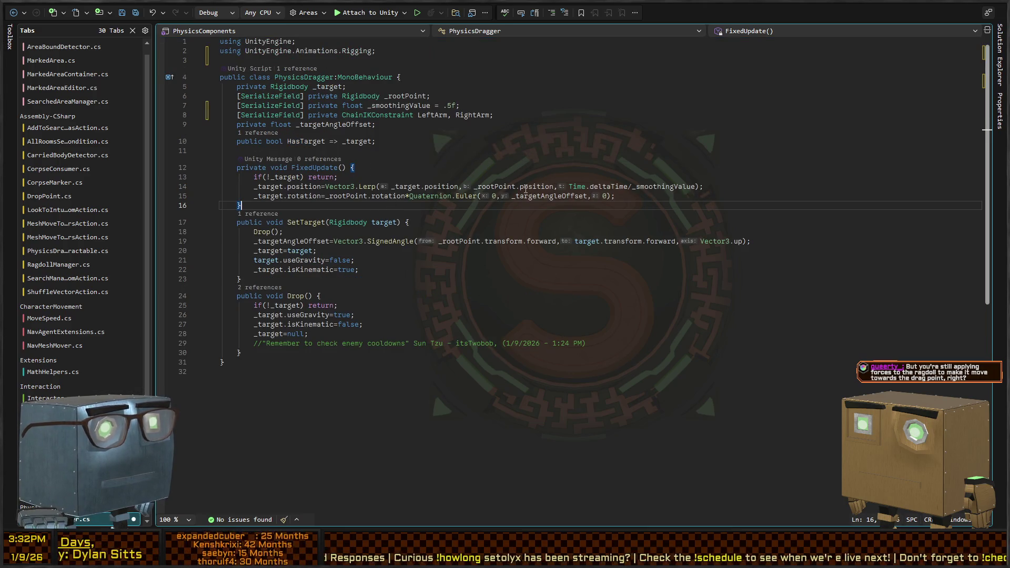
left_click(501, 184)
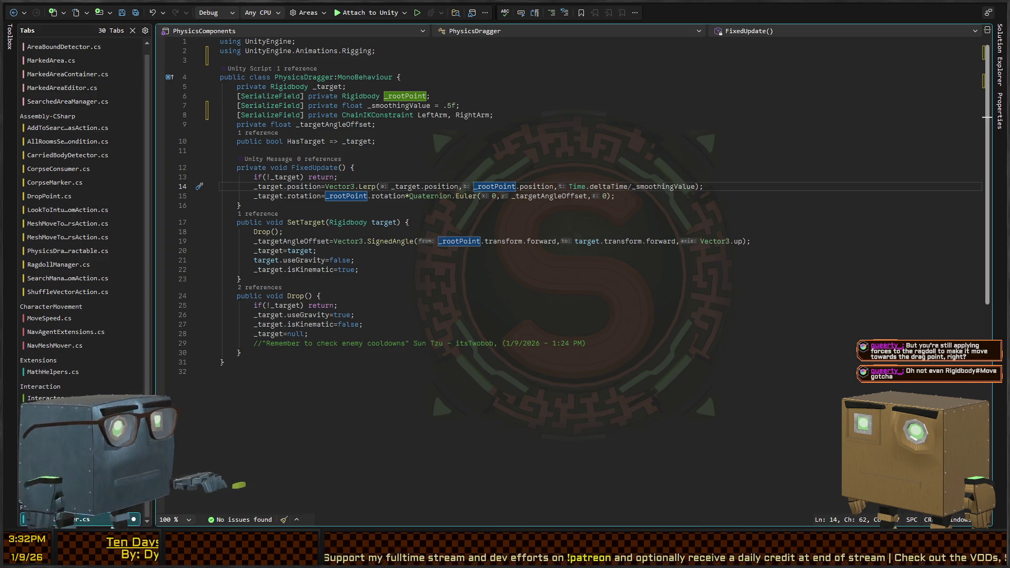
key("alt+Tab")
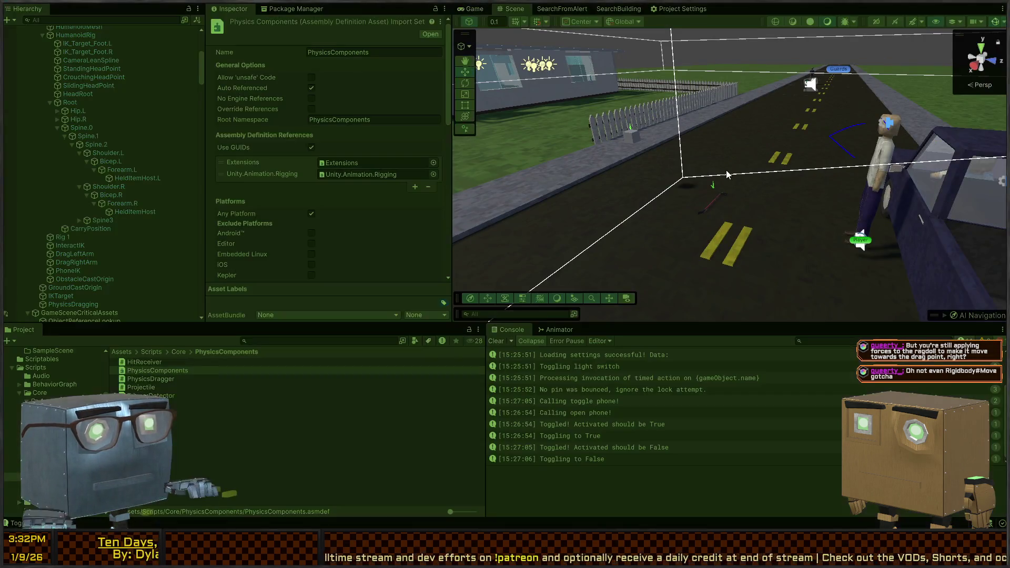
Start the game, grab the ragdoll and walk it into the house up to the dark door.
key("ctrl+p")
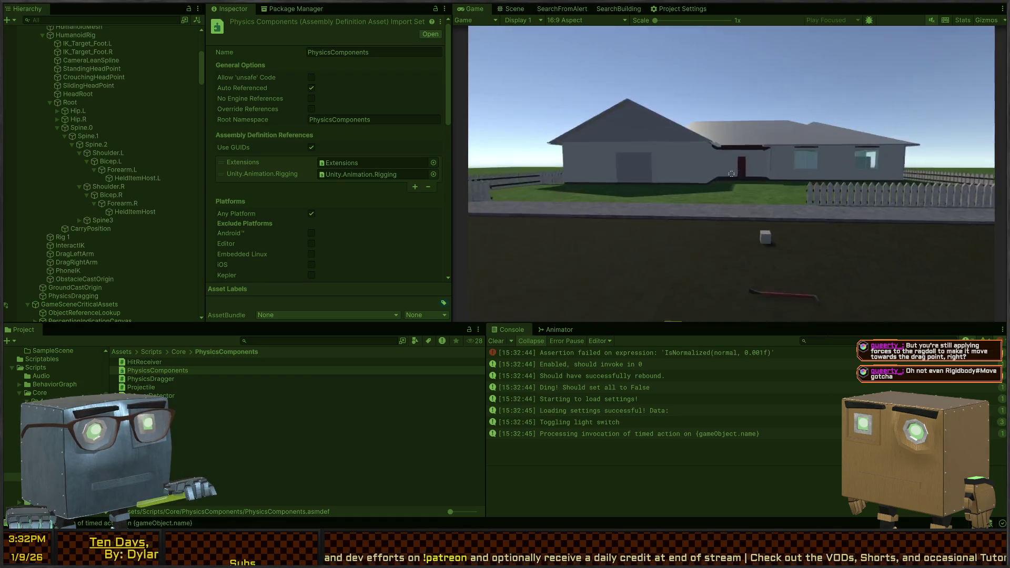
mouse_move(731, 174)
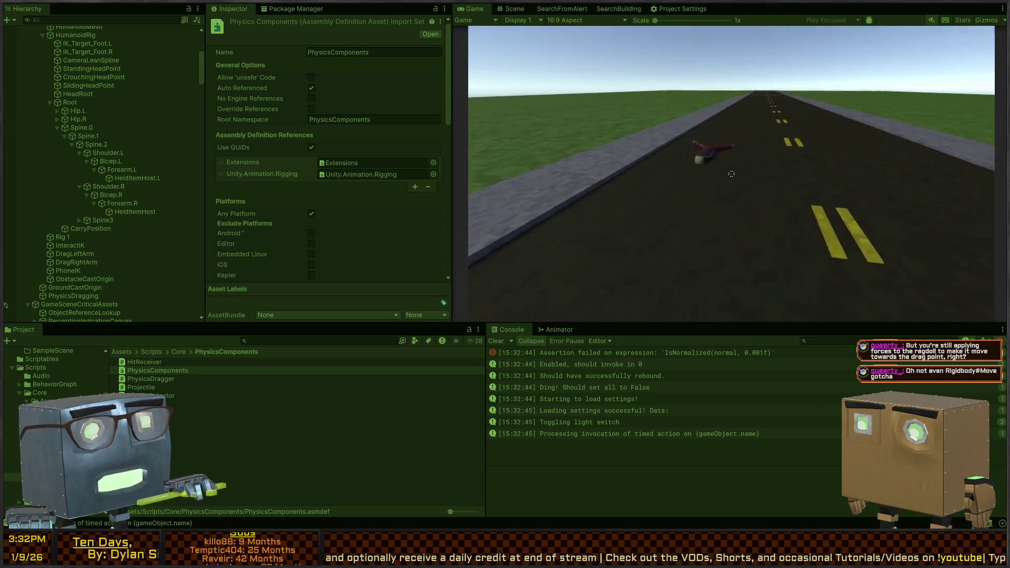
left_click(732, 174)
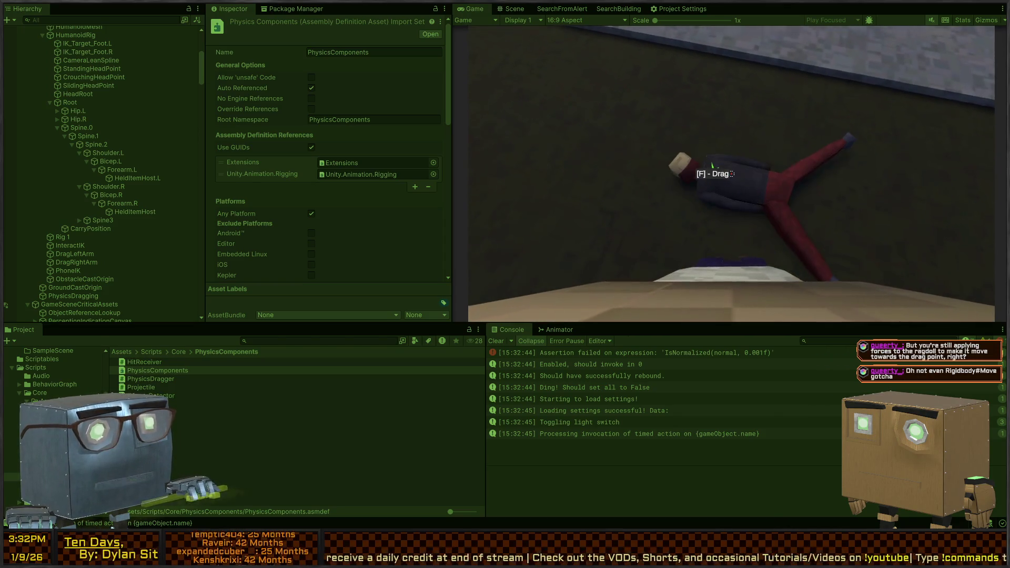
mouse_move(731, 173)
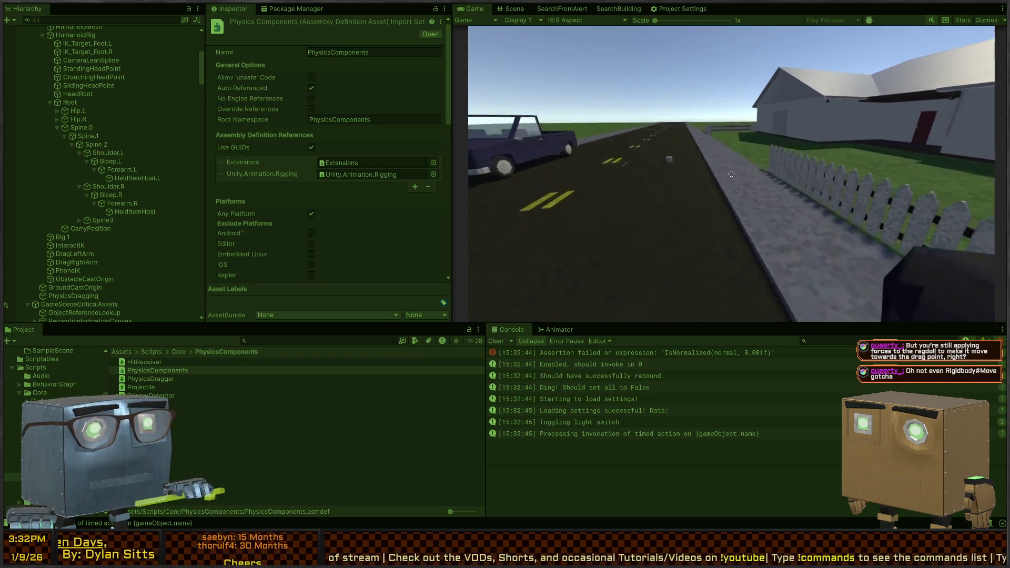
key("w")
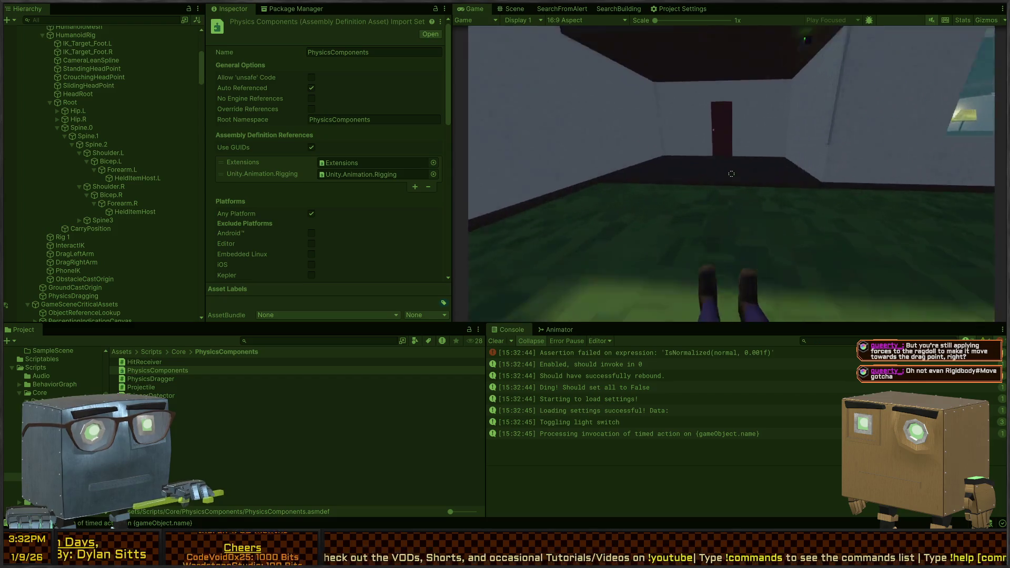
key("w")
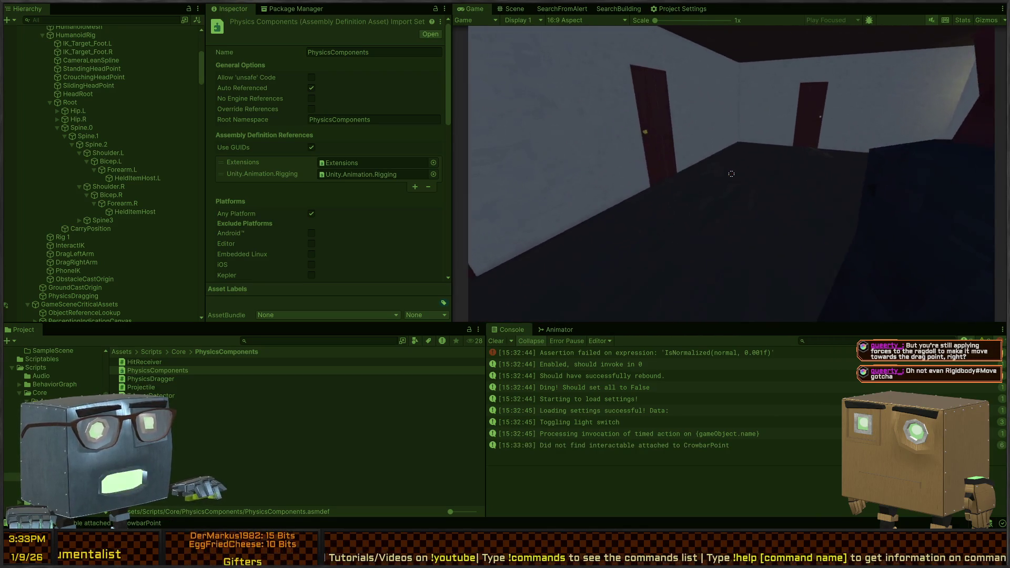
Drop the ragdoll at the dump spot so the console logs 'Yay! It worked!', then stop the game.
left_click(731, 173)
mouse_move(731, 173)
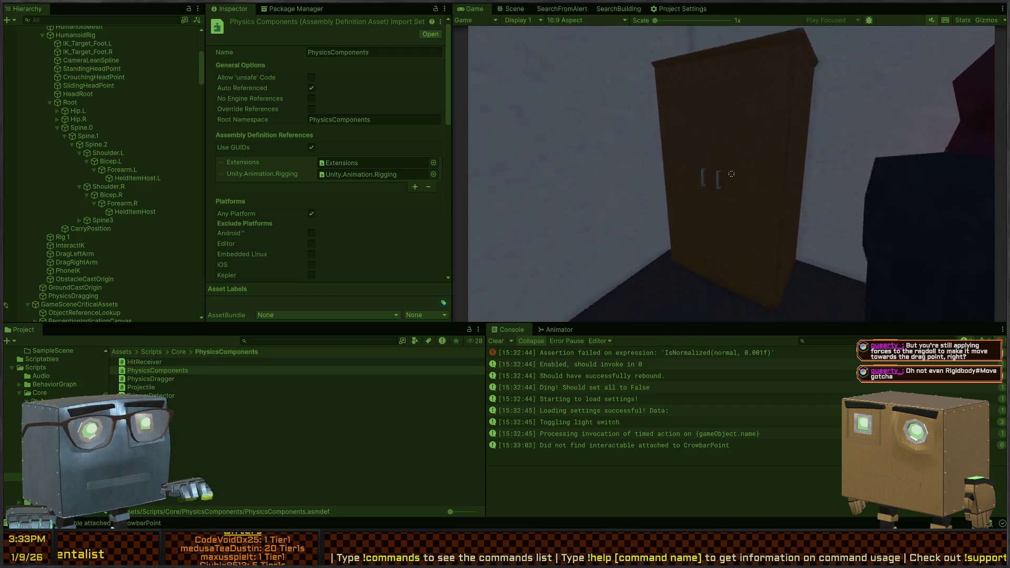
left_click(731, 174)
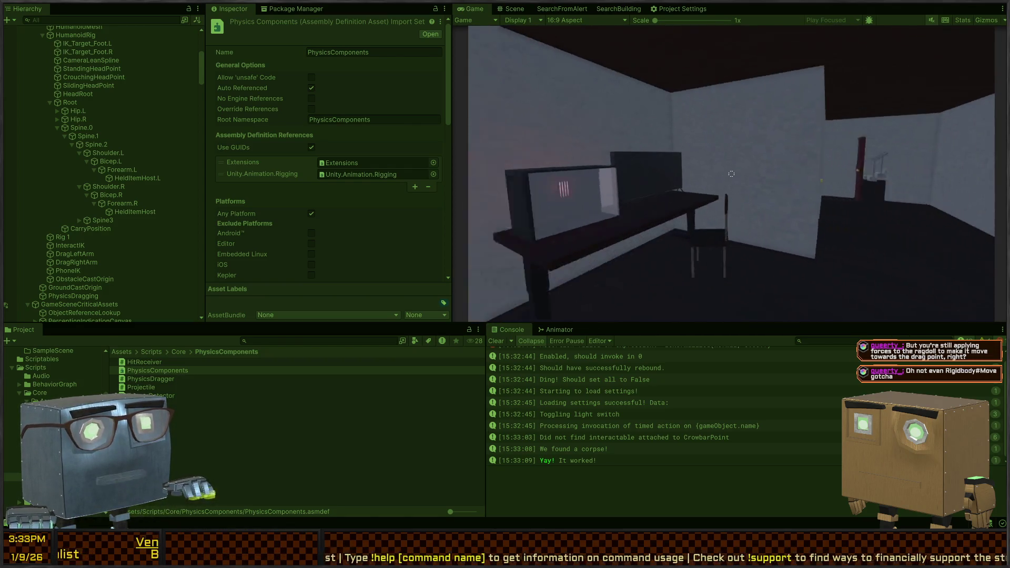
key("ctrl+p")
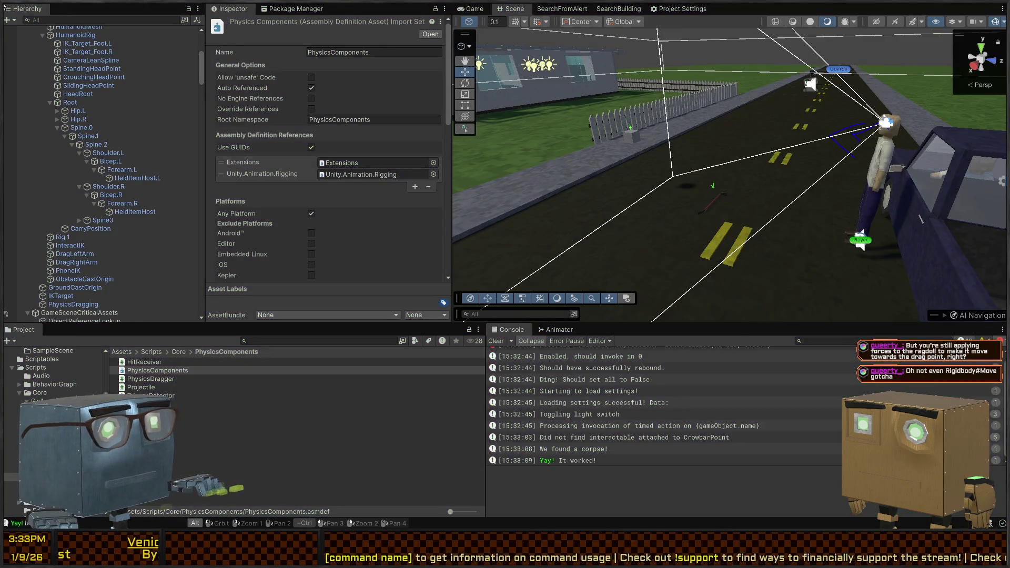
key("alt+Tab")
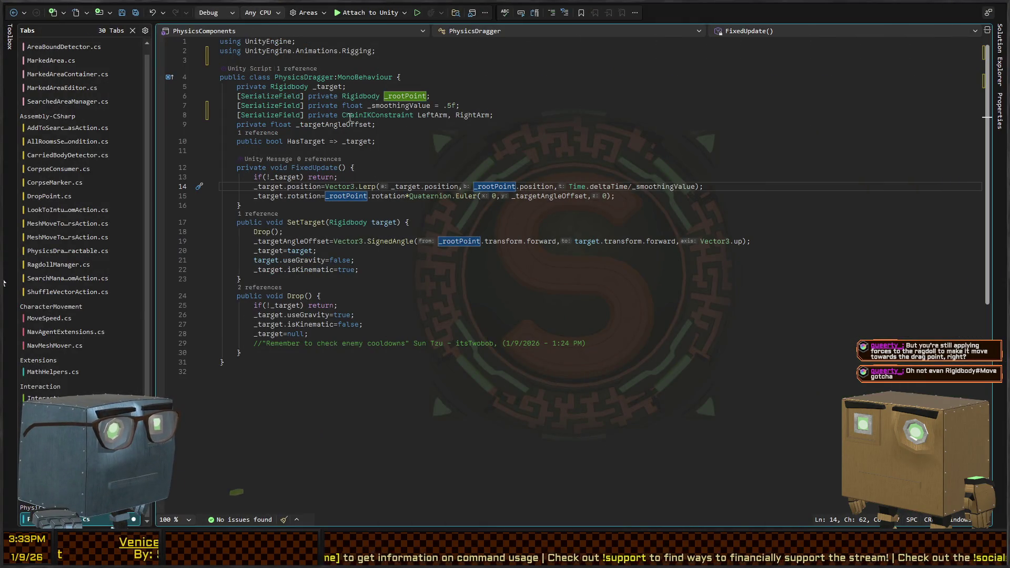
Add RightArm.weight = 1 and LeftArm.weight = .65f at the end of SetTarget.
left_click(490, 115)
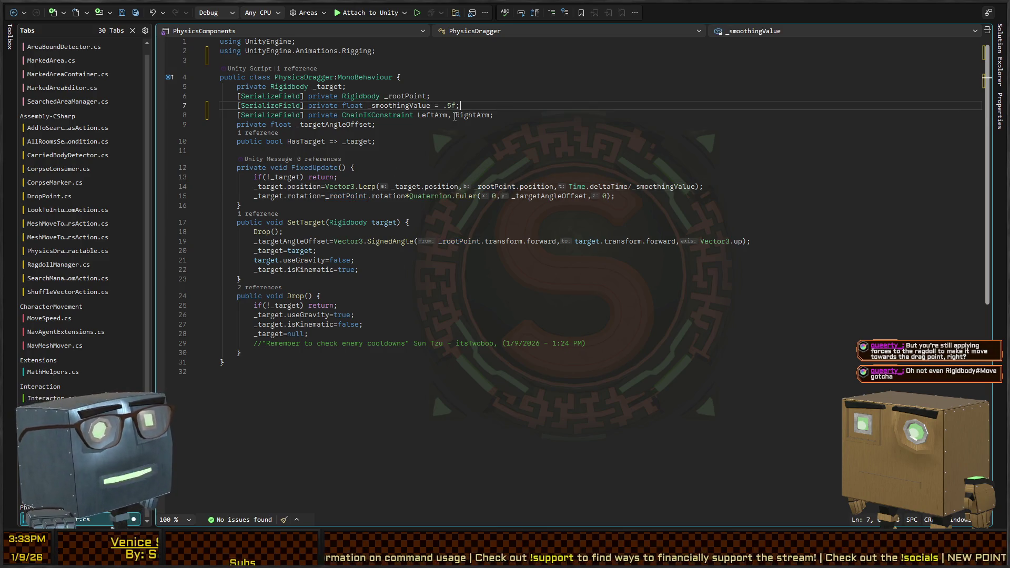
left_click(450, 268)
key("Return")
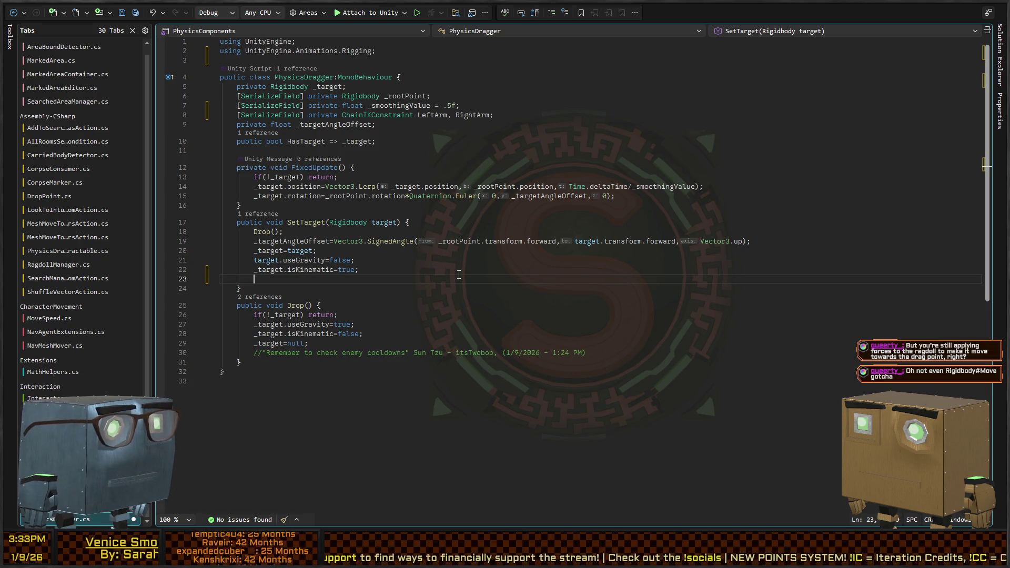
type("RightArm.W")
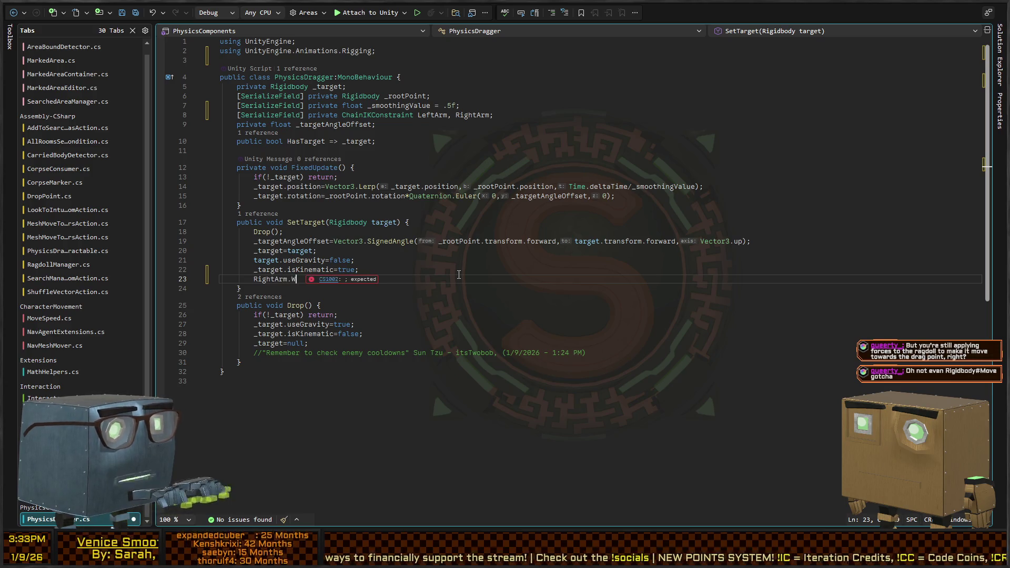
type("eight=1;")
key("Return")
type("LeftArm.weight=")
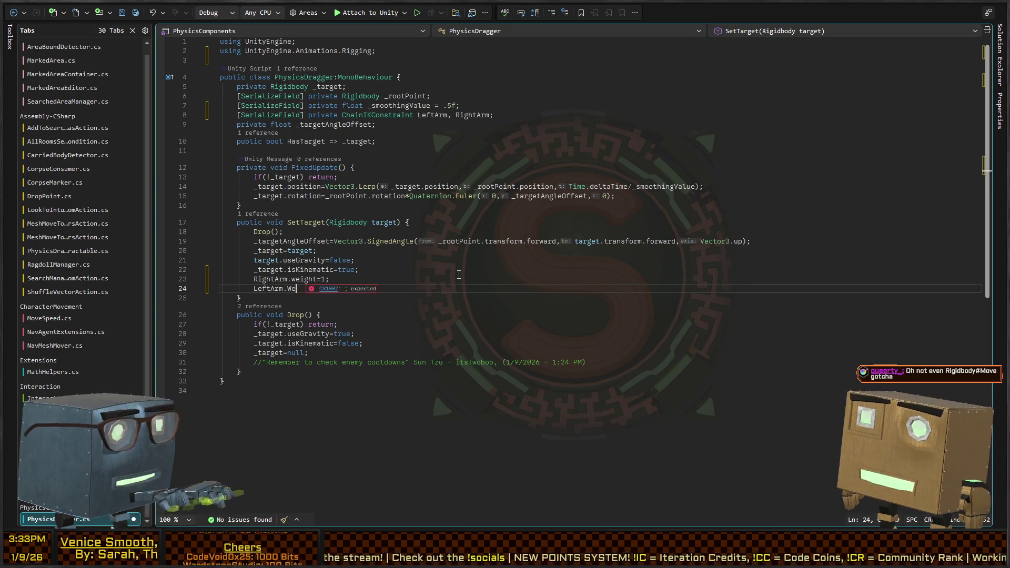
type(".7")
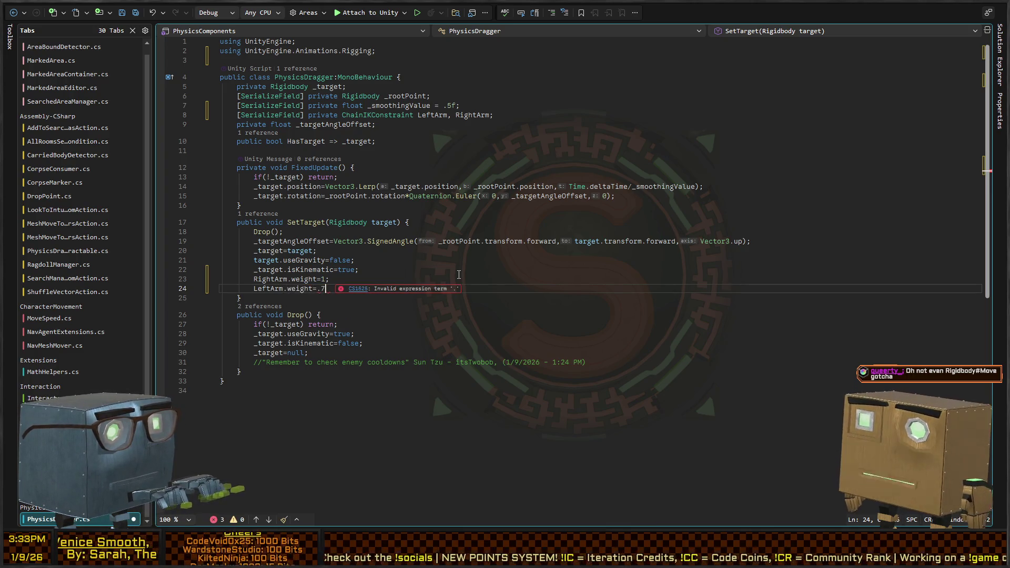
key("BackSpace")
type("65f;")
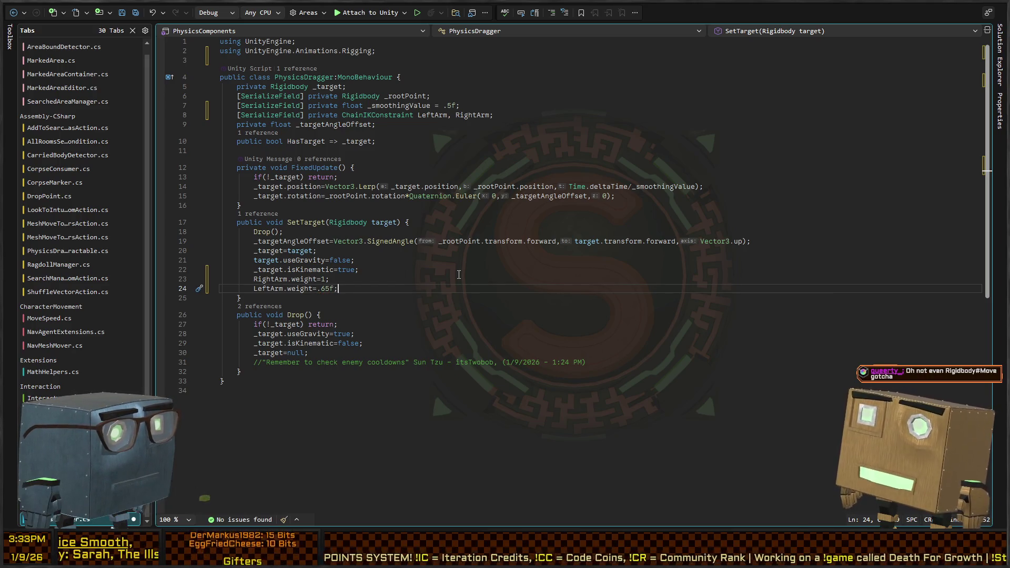
Copy both weight lines into Drop with values set to 0 and save PhysicsDragger.cs.
key("shift+Up")
key("shift+Home")
key("ctrl+c")
key("Down")
key("Down")
key("Down")
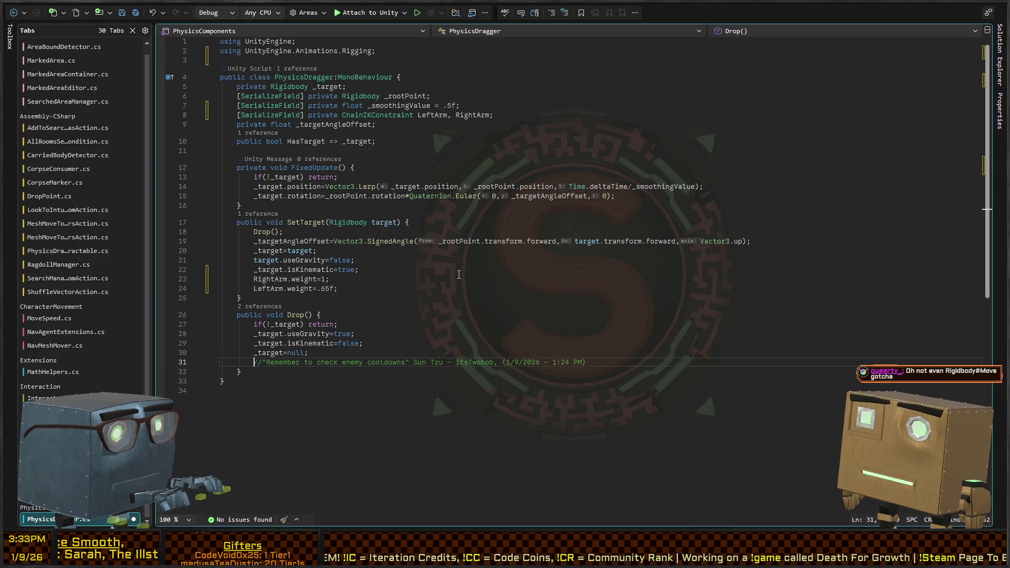
key("ctrl+v")
key("Up")
key("Left")
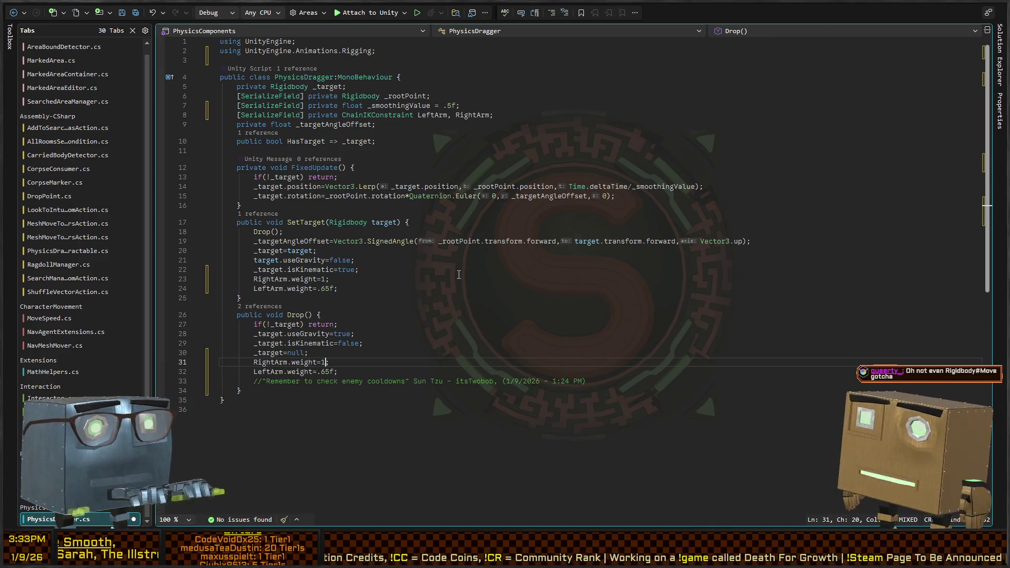
key("BackSpace")
type("0")
key("Down")
key("Delete")
key("Delete")
key("BackSpace")
key("BackSpace")
type("0")
key("Delete")
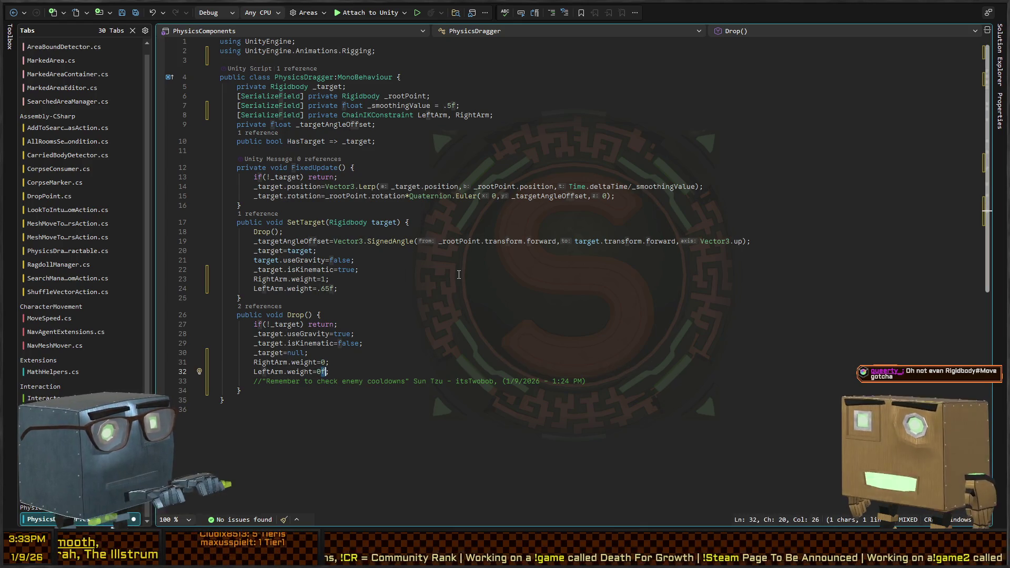
key("ctrl+s")
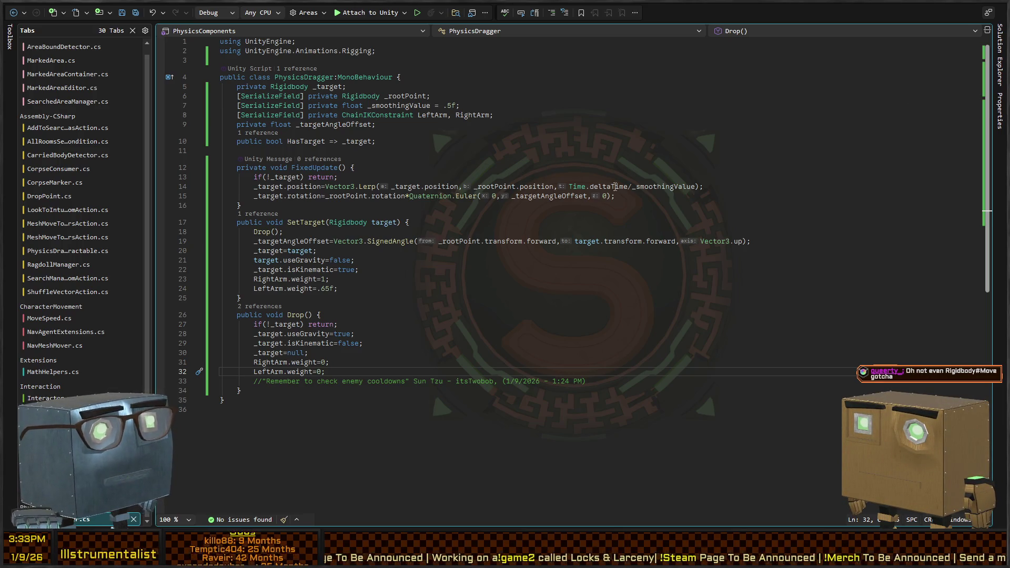
key("alt+Tab")
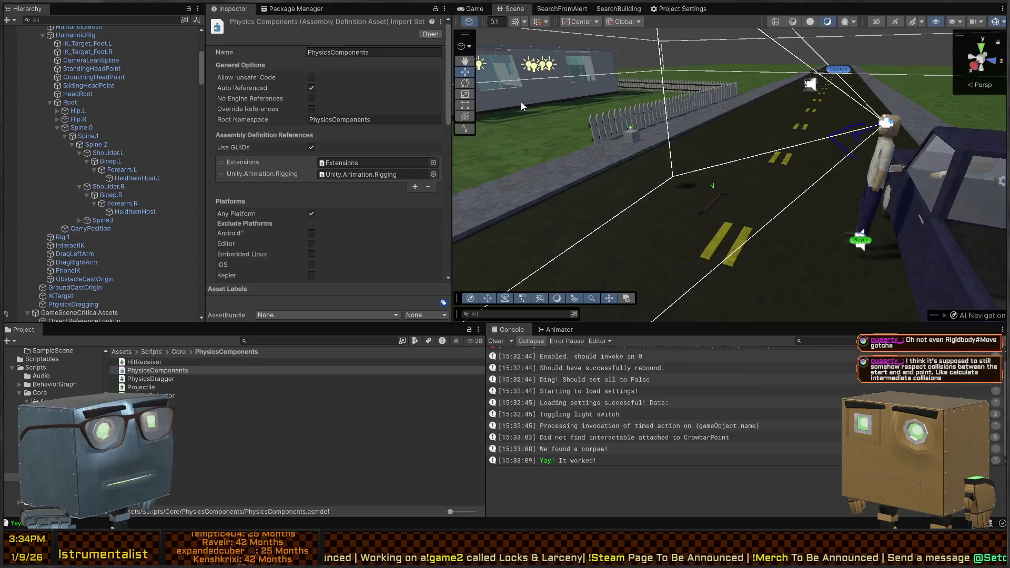